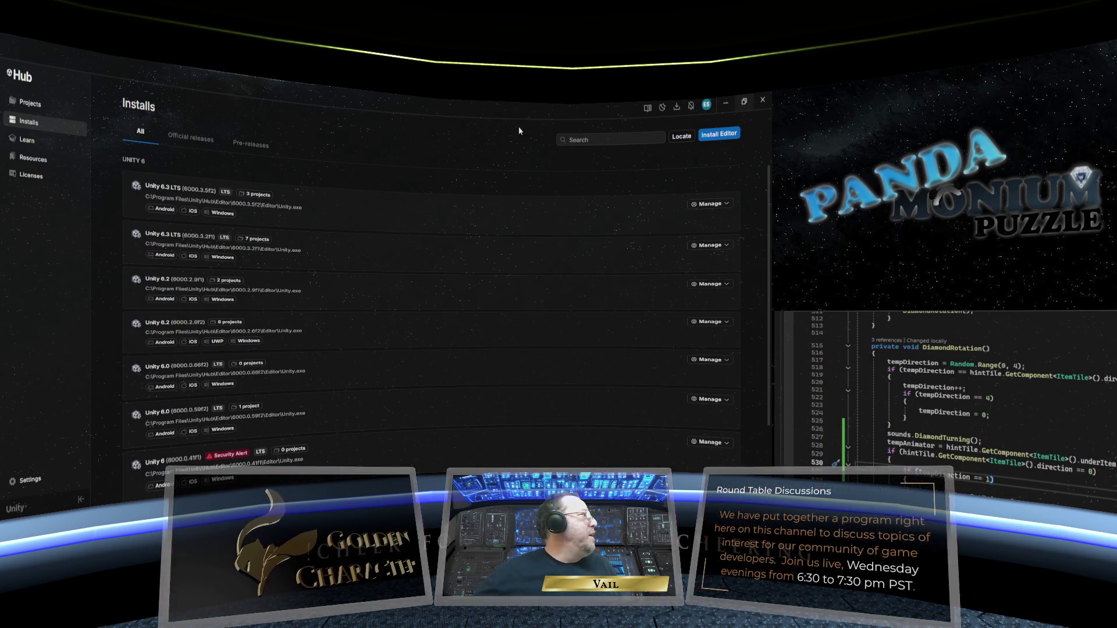
# - Launch the Pandamonium Puzzle project from the Hub's Projects list, dismissing the already-open notice
pyautogui.click(29, 105)
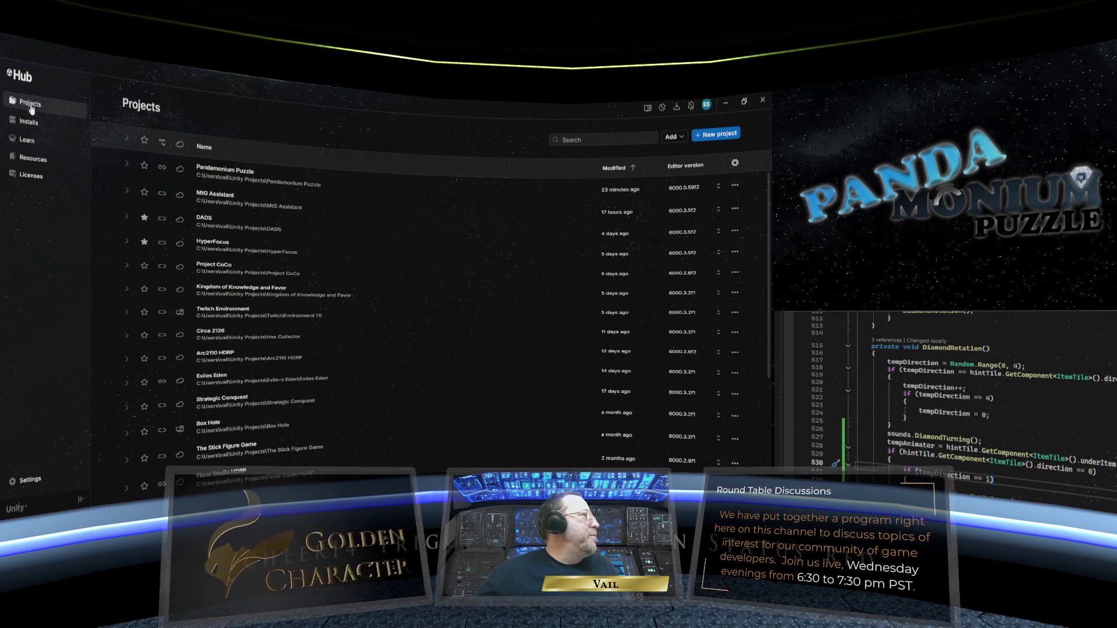
pyautogui.click(700, 189)
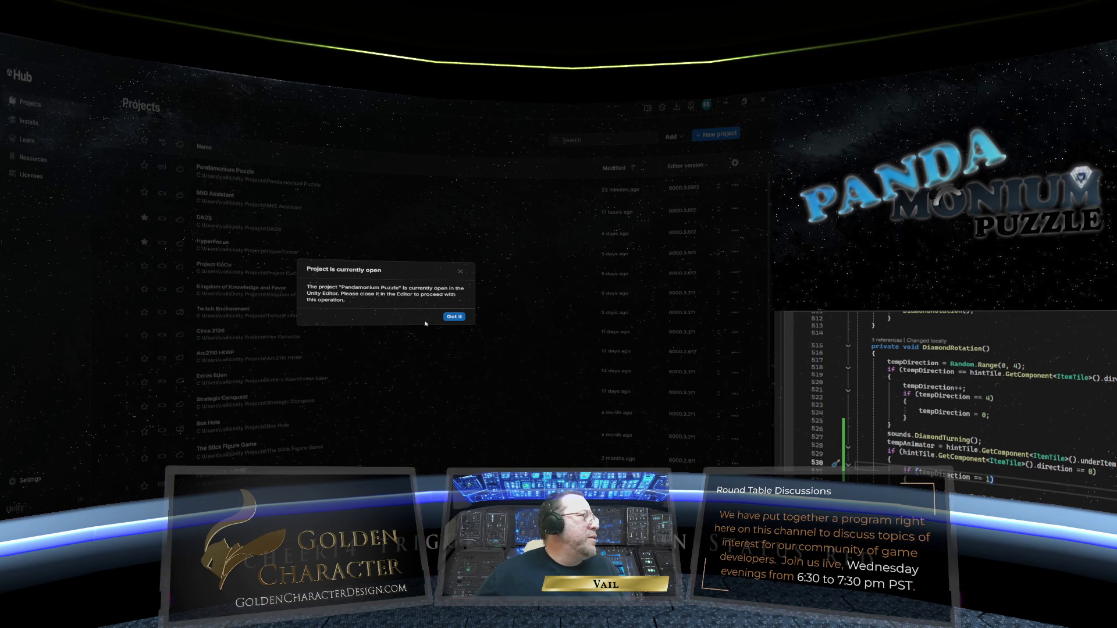
pyautogui.click(445, 317)
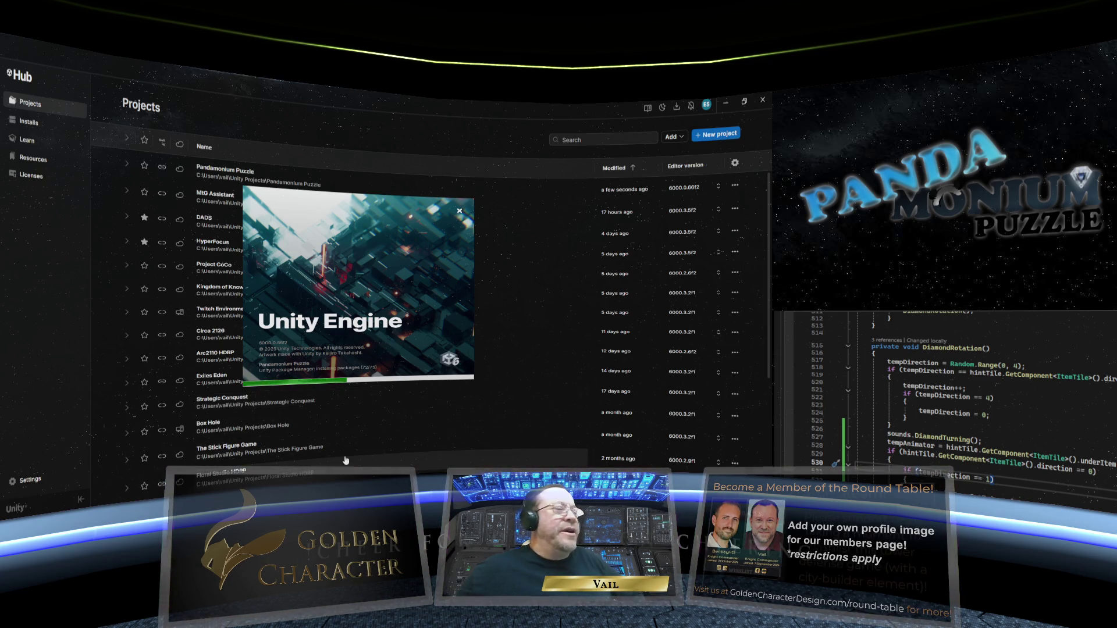
pyautogui.moveTo(344, 467)
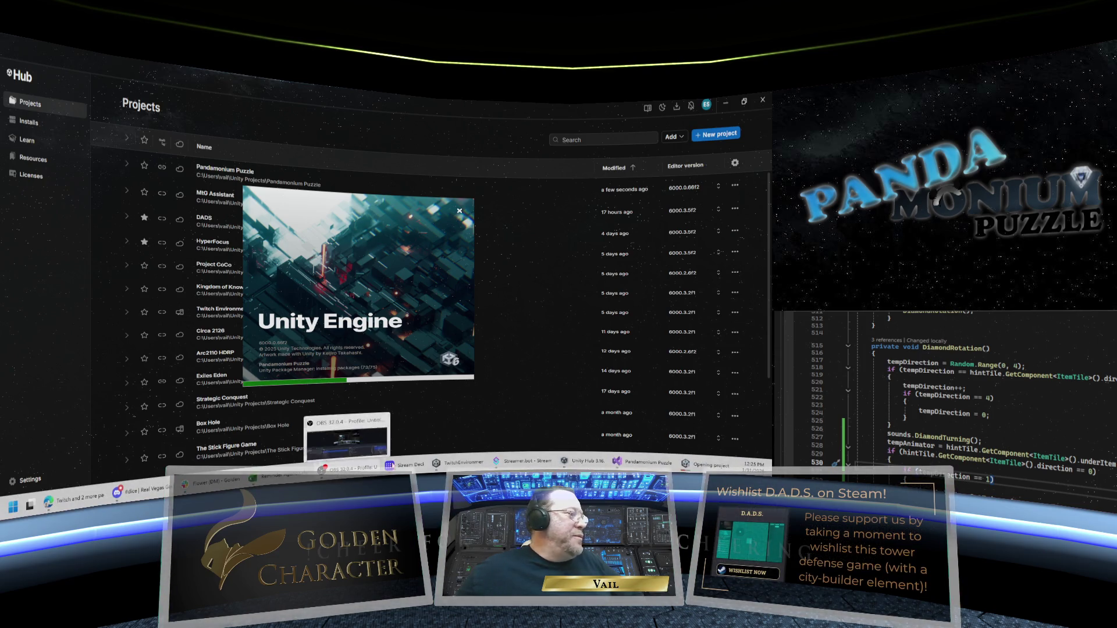
pyautogui.click(522, 460)
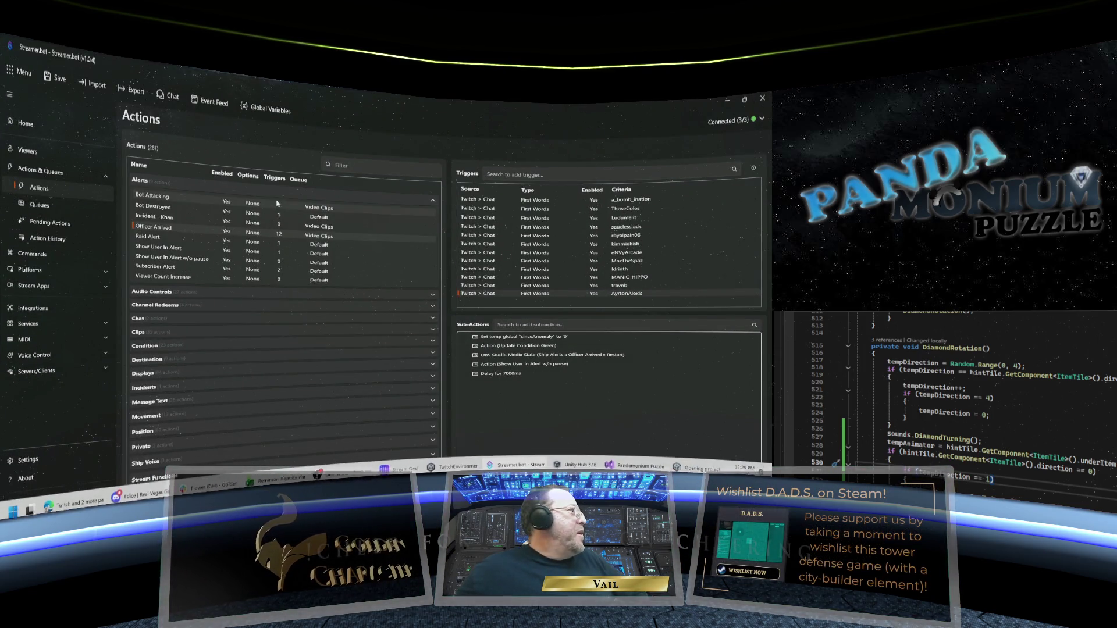
# - Test-fire the Bot Attacking action's Twitch moderation trigger in Streamer.bot to play its alert
pyautogui.click(189, 208)
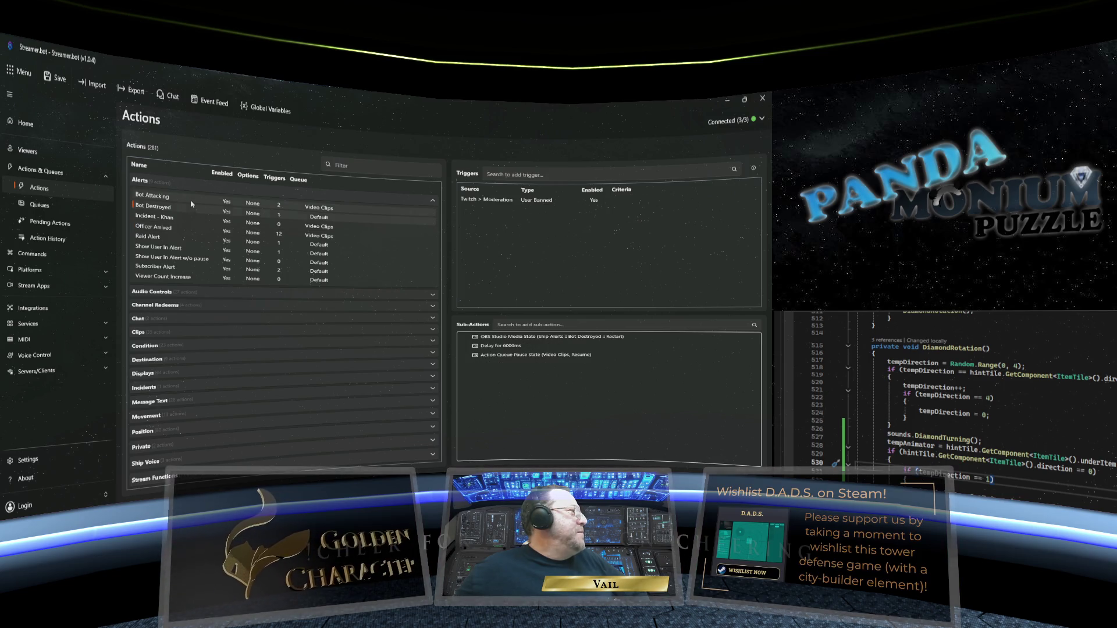
pyautogui.click(191, 199)
pyautogui.rightClick(192, 200)
pyautogui.click(553, 209)
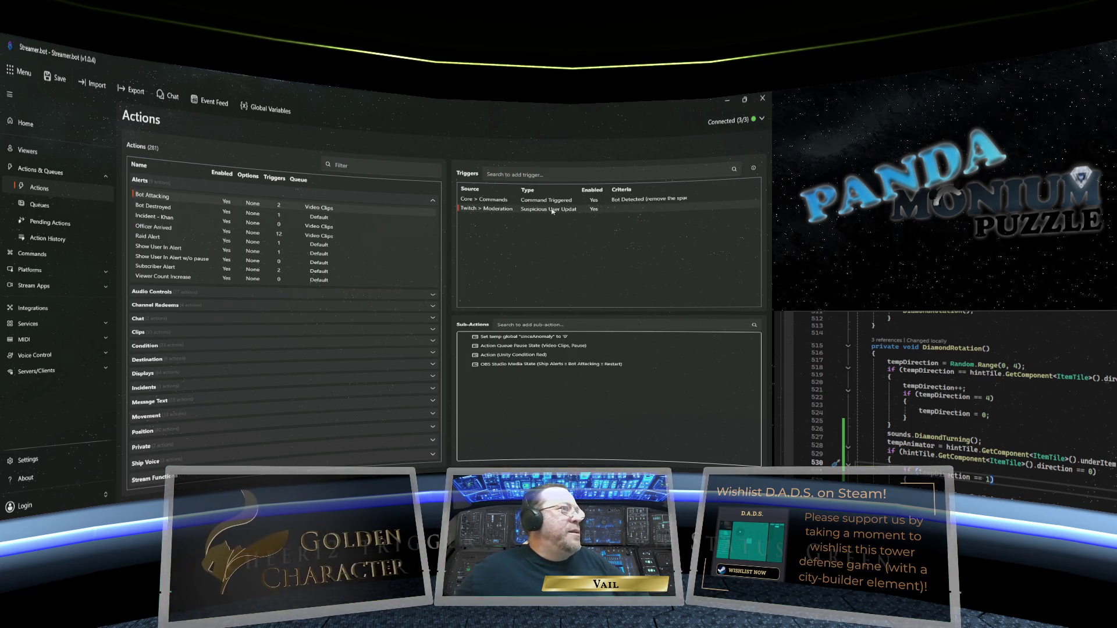
pyautogui.rightClick(554, 212)
pyautogui.click(580, 220)
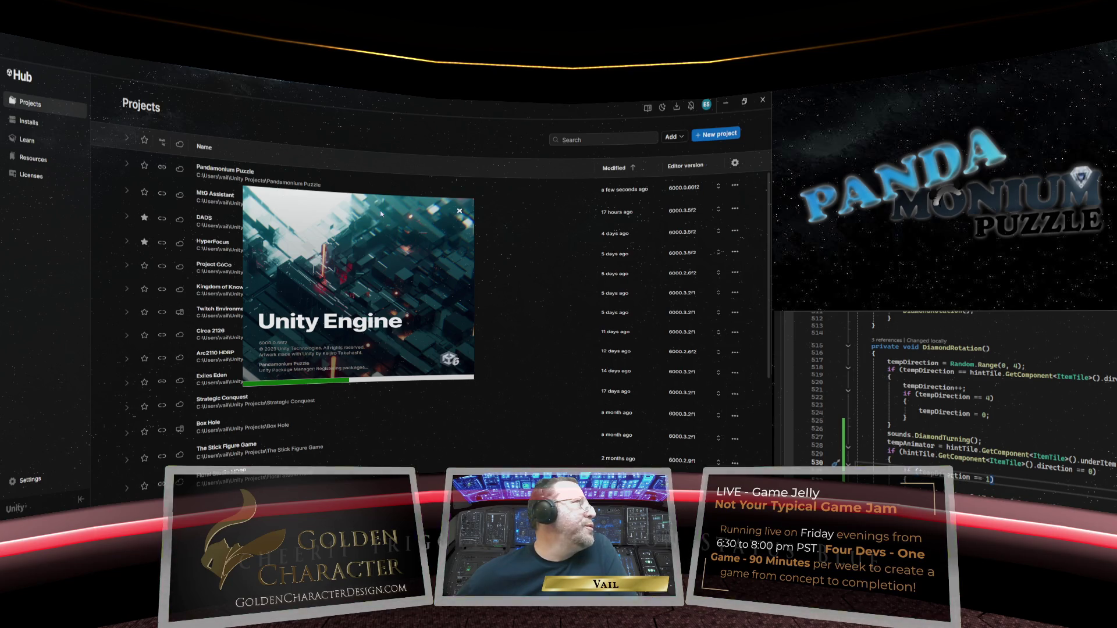
# - Minimize Unity Hub and restore it from the taskbar while Pandamonium Puzzle loads
pyautogui.click(720, 105)
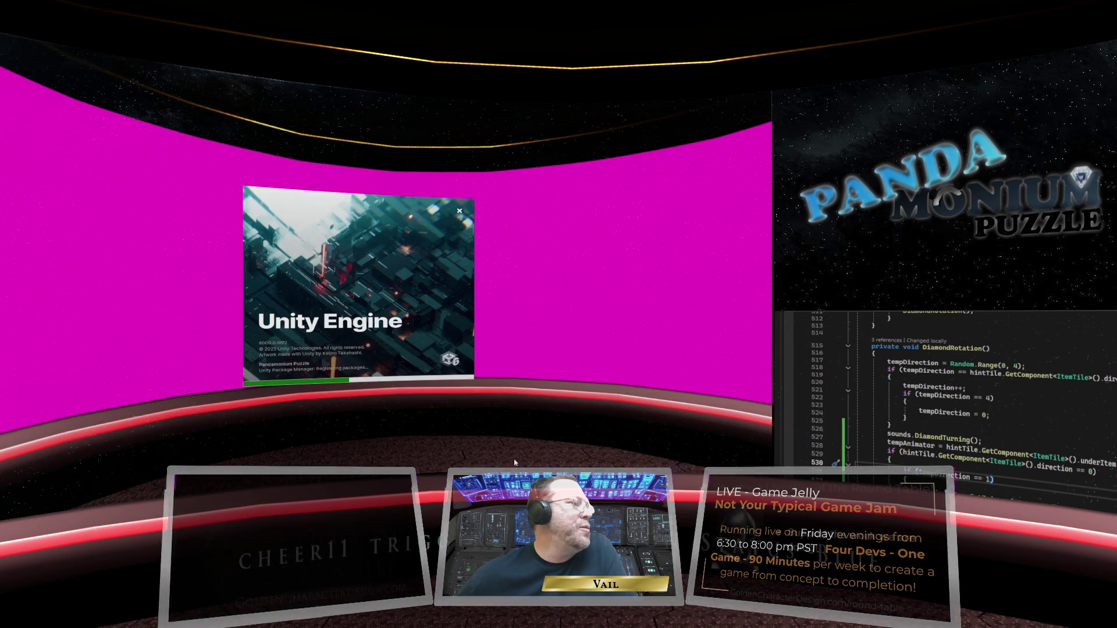
pyautogui.moveTo(547, 459)
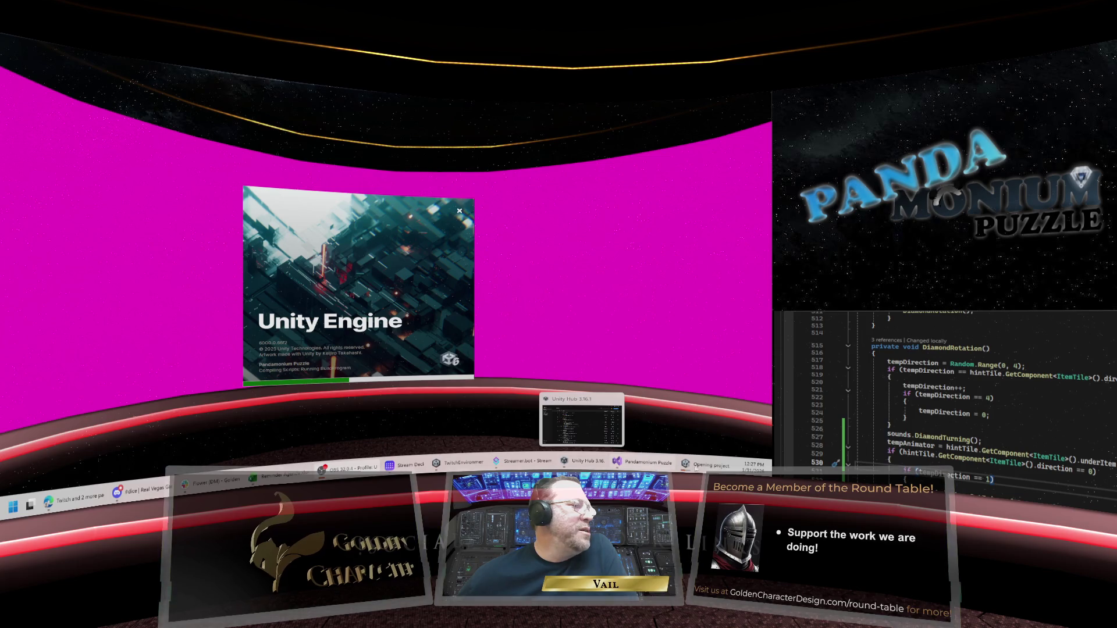
pyautogui.moveTo(616, 465)
pyautogui.click(564, 461)
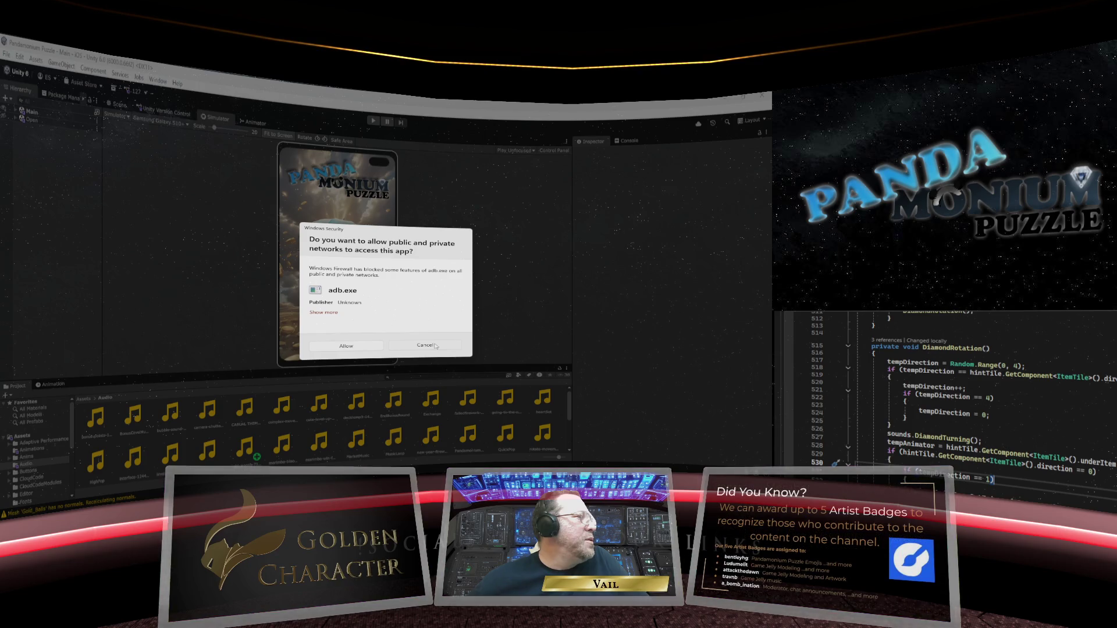
# - Deny adb.exe network access, enlarge the Simulator preview, and expand the Main scene's objects
pyautogui.click(425, 346)
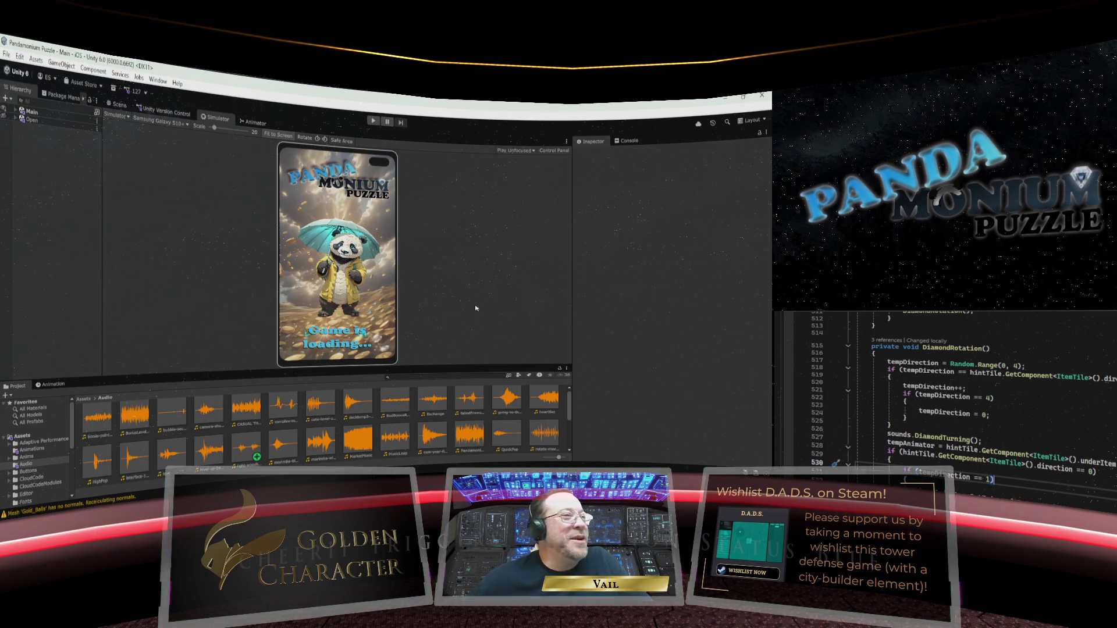
pyautogui.moveTo(446, 365); pyautogui.dragTo(450, 397)
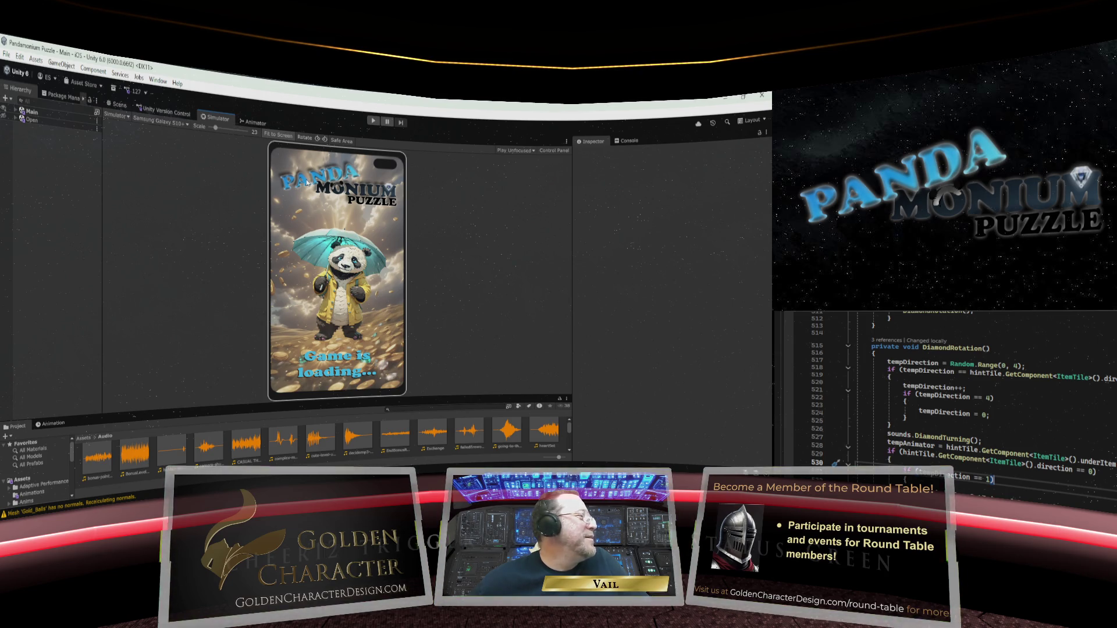
pyautogui.click(15, 112)
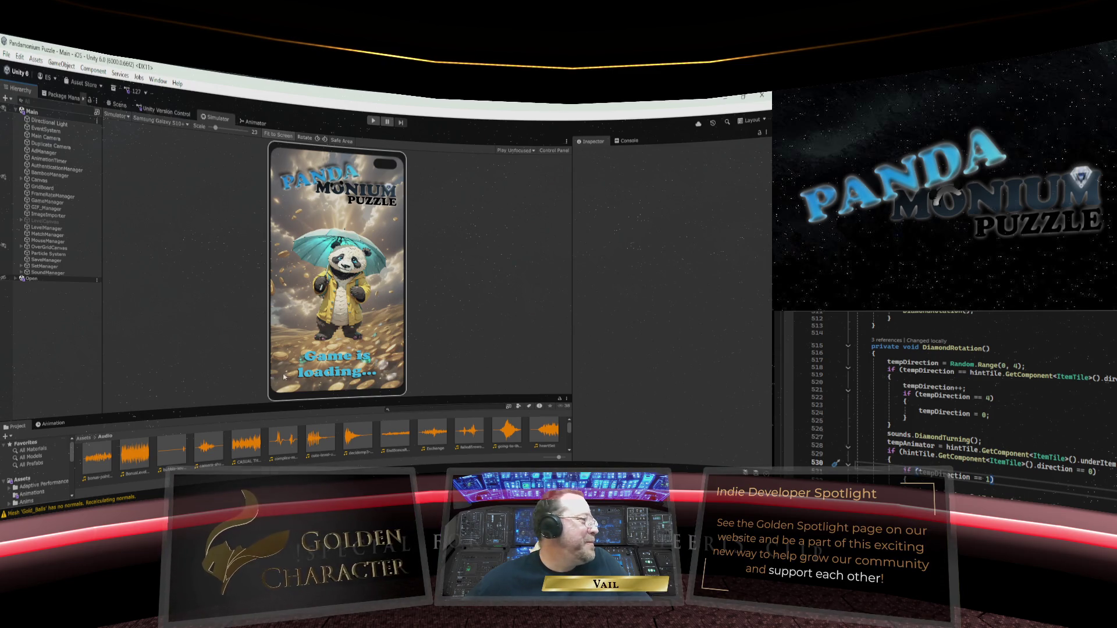
pyautogui.moveTo(246, 405); pyautogui.dragTo(252, 333)
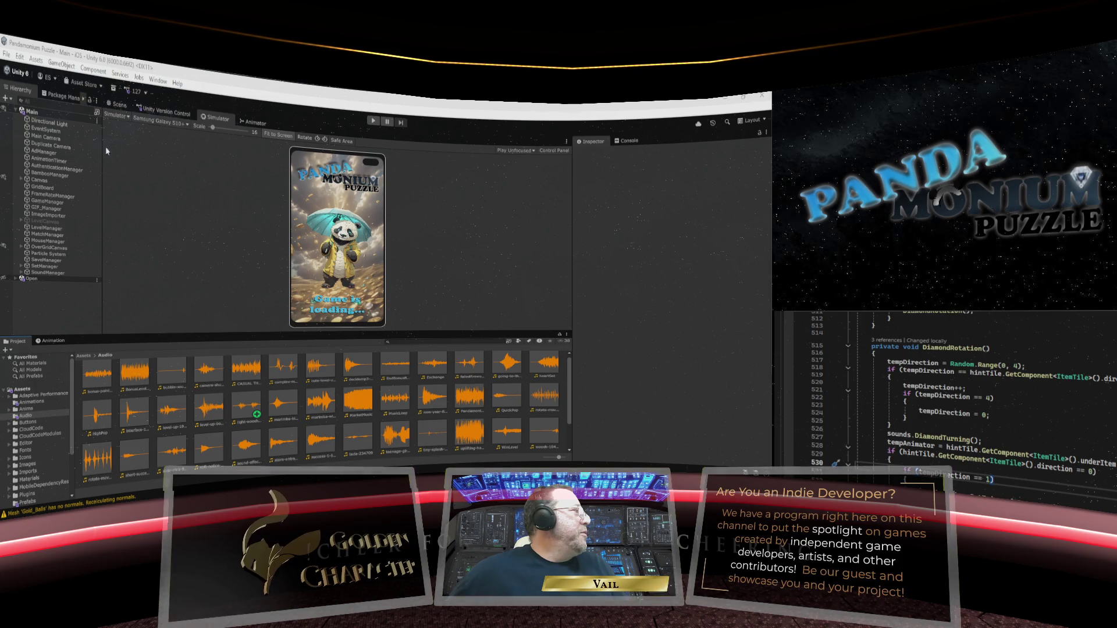
pyautogui.click(62, 96)
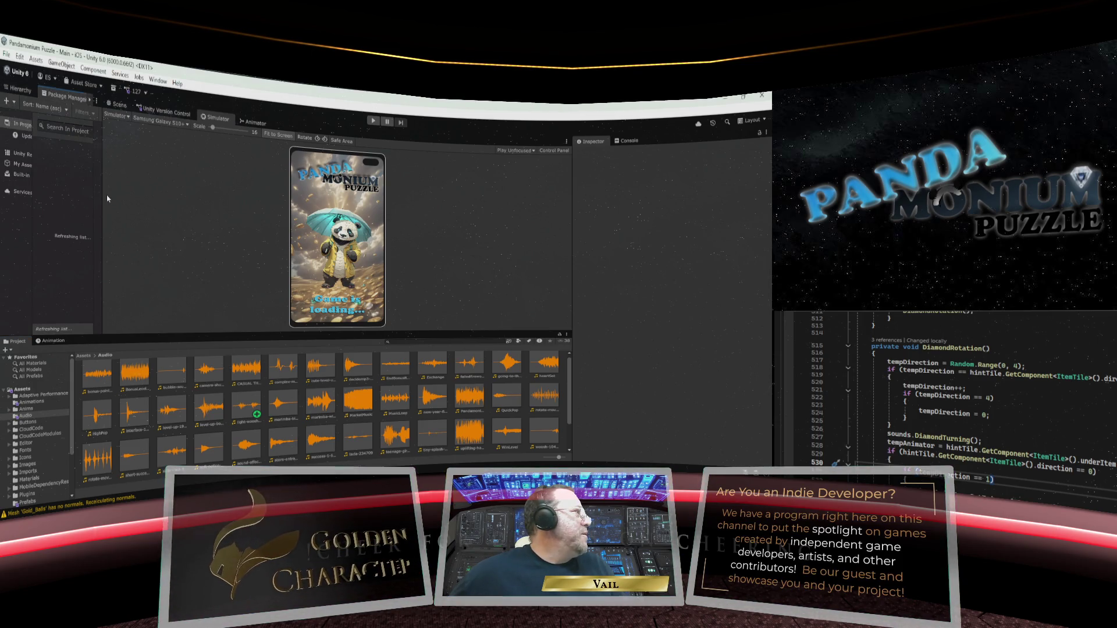
# - Widen the Package Manager list and scroll through the installed packages
pyautogui.moveTo(104, 195)
pyautogui.mouseDown()
pyautogui.moveTo(153, 195)
pyautogui.moveTo(119, 191)
pyautogui.moveTo(128, 192)
pyautogui.mouseUp()
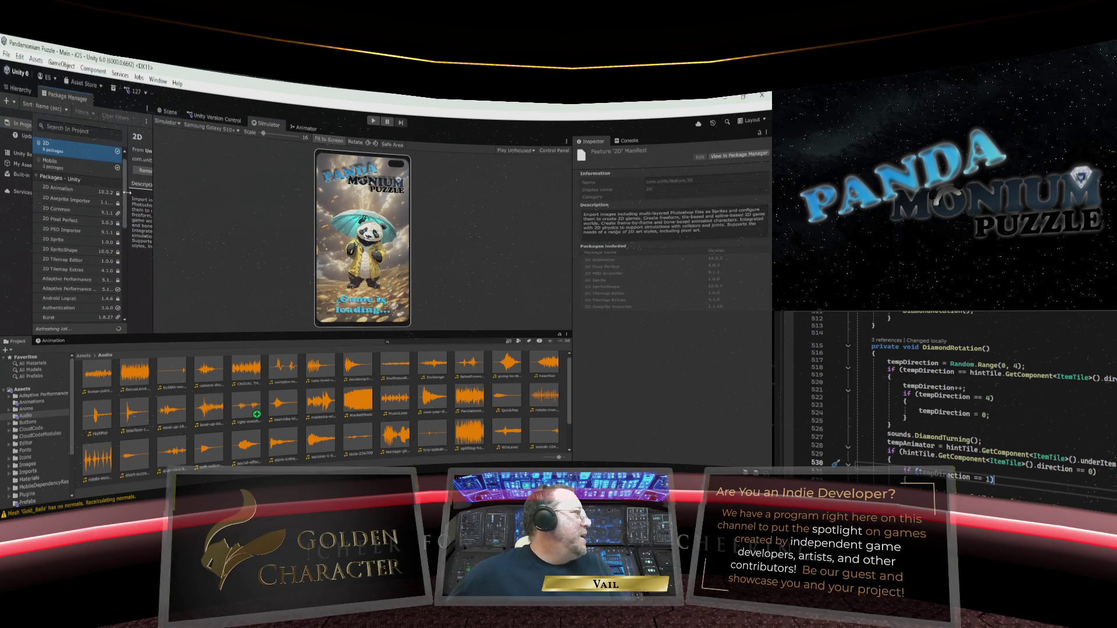
pyautogui.scroll(-5, 103, 204)
pyautogui.scroll(10, 103, 205)
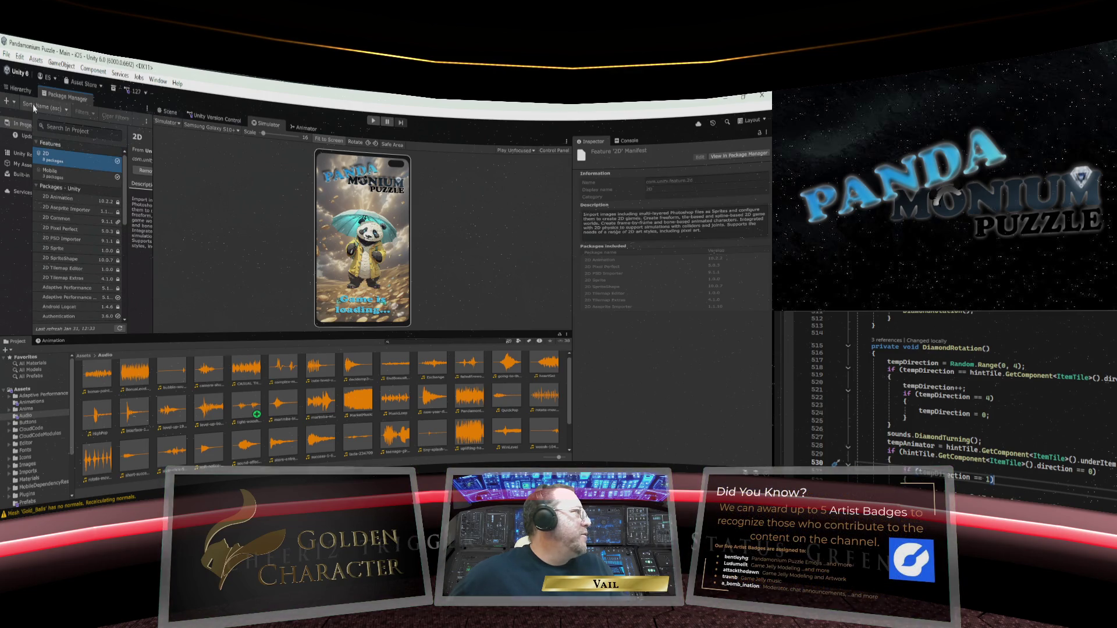
# - Return to the Hierarchy and narrow it so the phone Simulator preview gets more room
pyautogui.click(20, 89)
pyautogui.moveTo(152, 188); pyautogui.dragTo(103, 189)
pyautogui.rightClick(222, 124)
# - Maximize the Simulator, enter Play mode, and choose Play Now on the title screen
pyautogui.click(238, 144)
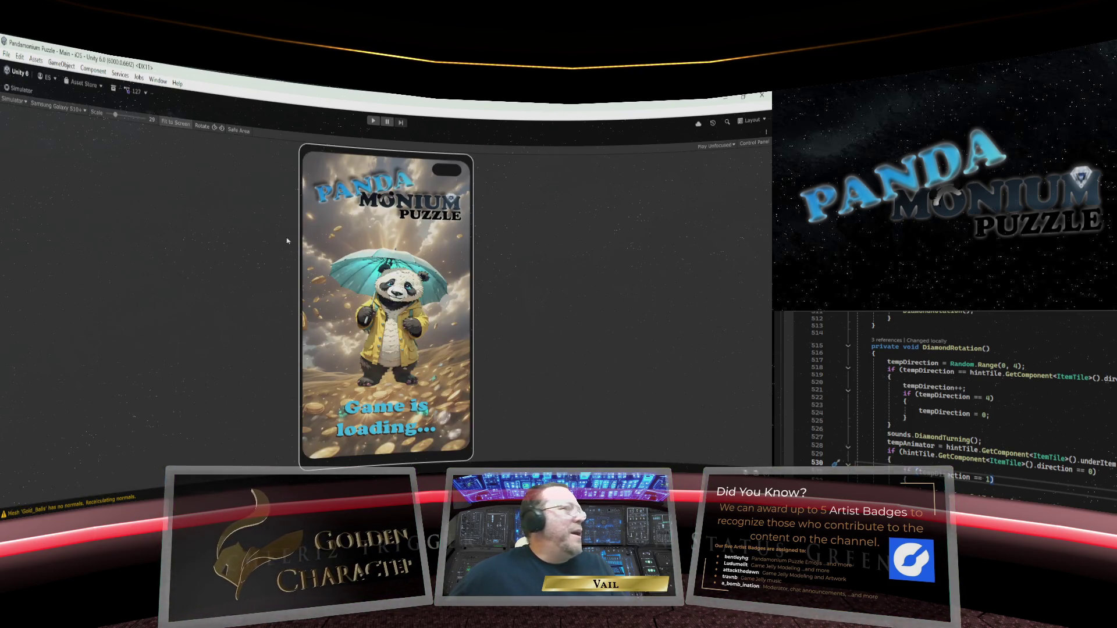
pyautogui.click(373, 121)
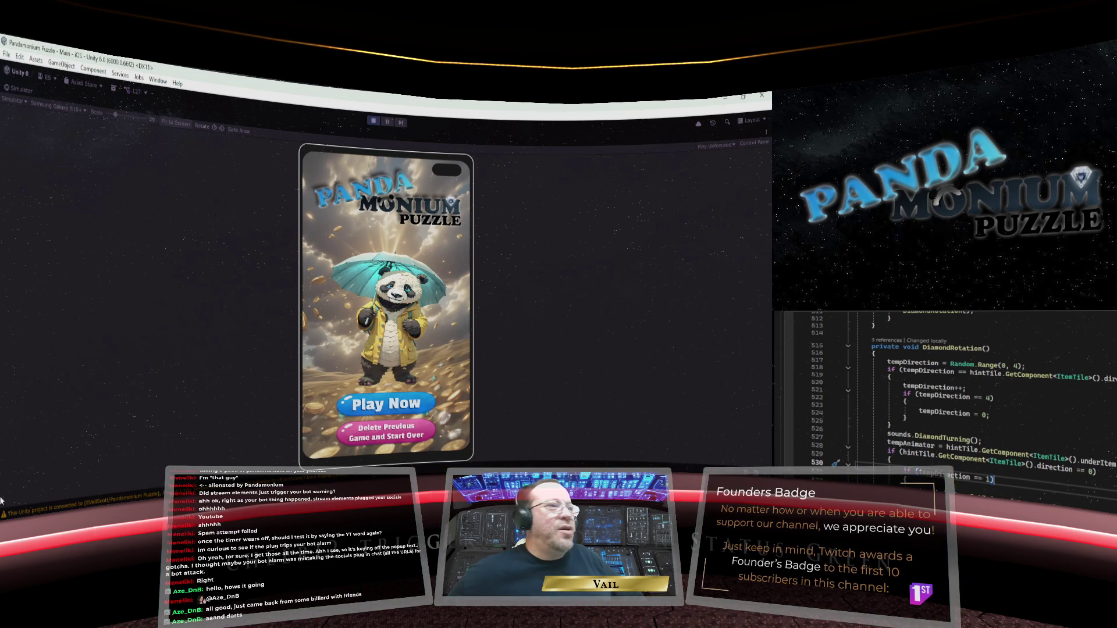
pyautogui.click(383, 406)
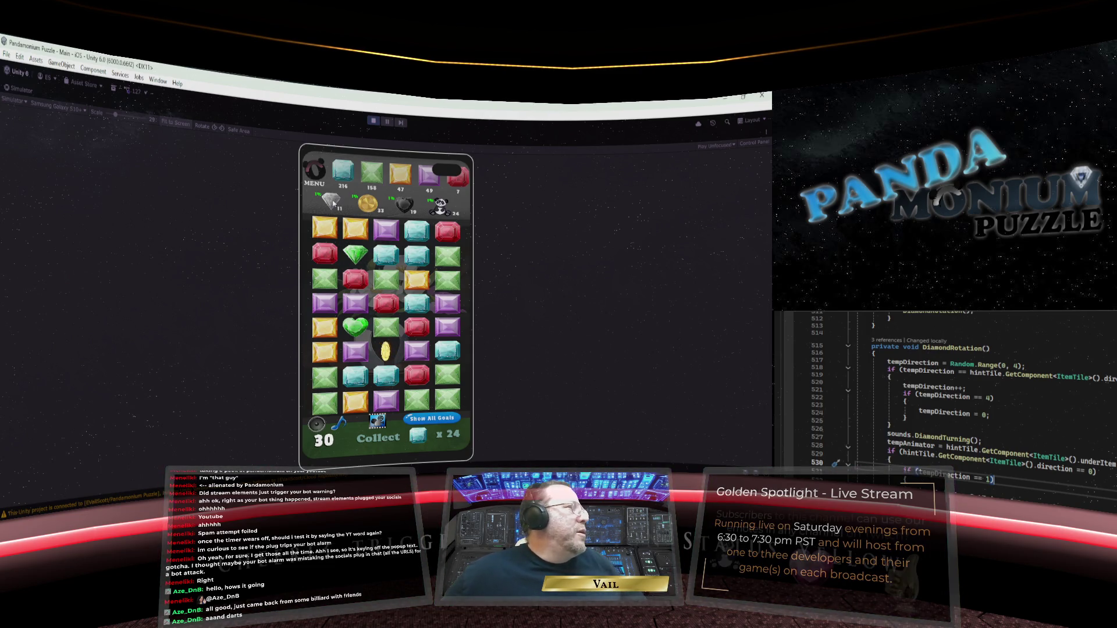
# - Spend a diamond from the diamond exchange menu to rotate one diamond gem on Level 30
pyautogui.click(332, 203)
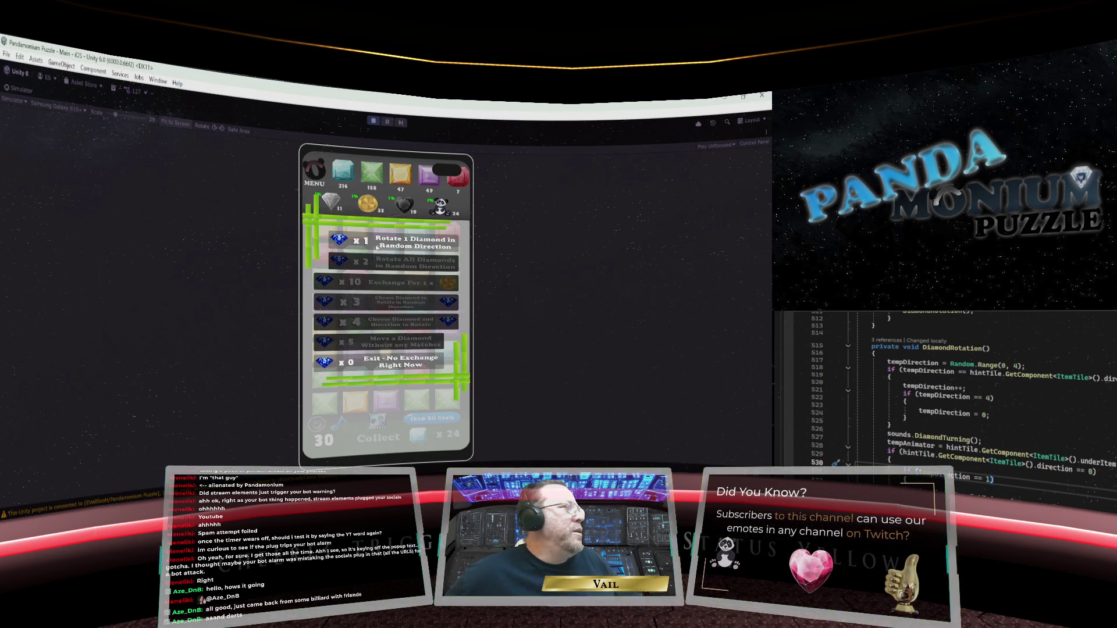
pyautogui.click(370, 244)
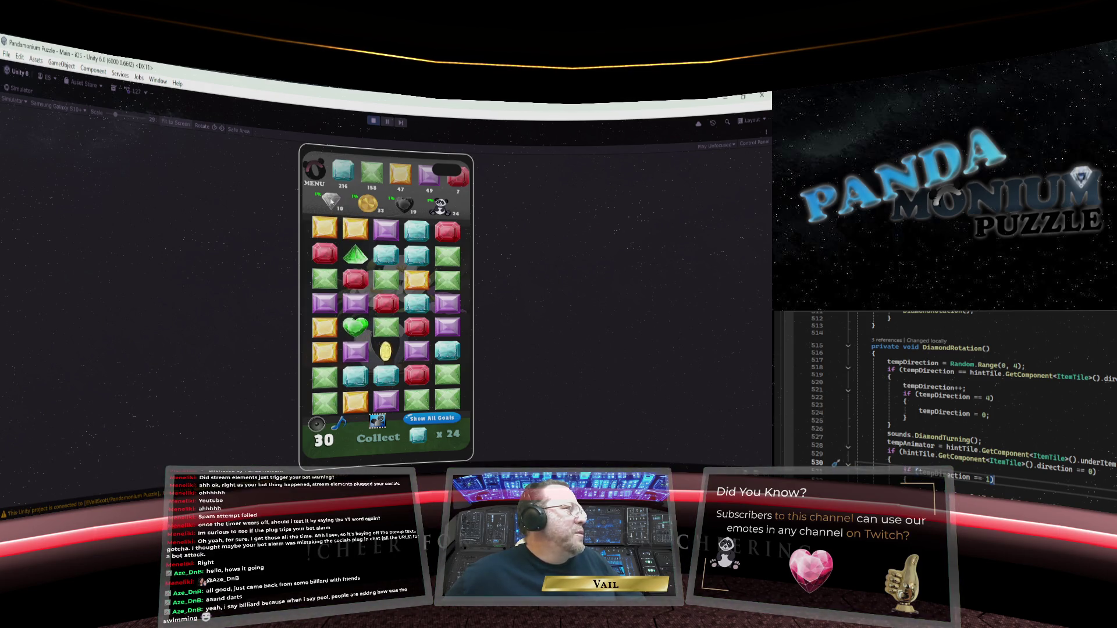
# - Spend diamonds four more times with Rotate 1 Diamond, ending on the green diamond gem
pyautogui.click(331, 202)
pyautogui.click(367, 239)
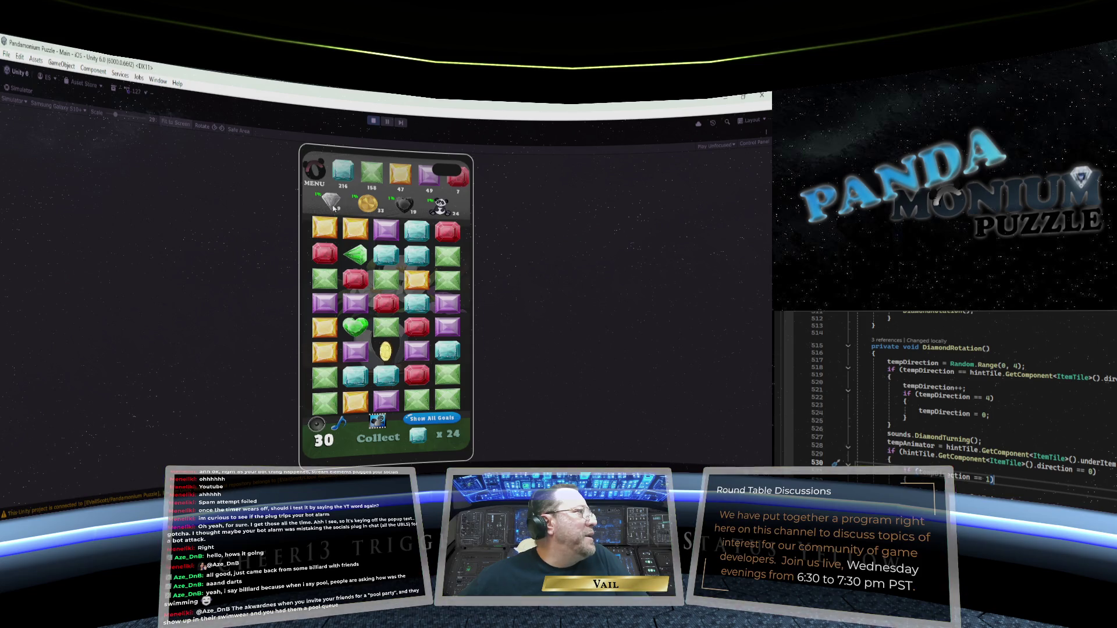
pyautogui.click(333, 208)
pyautogui.click(377, 240)
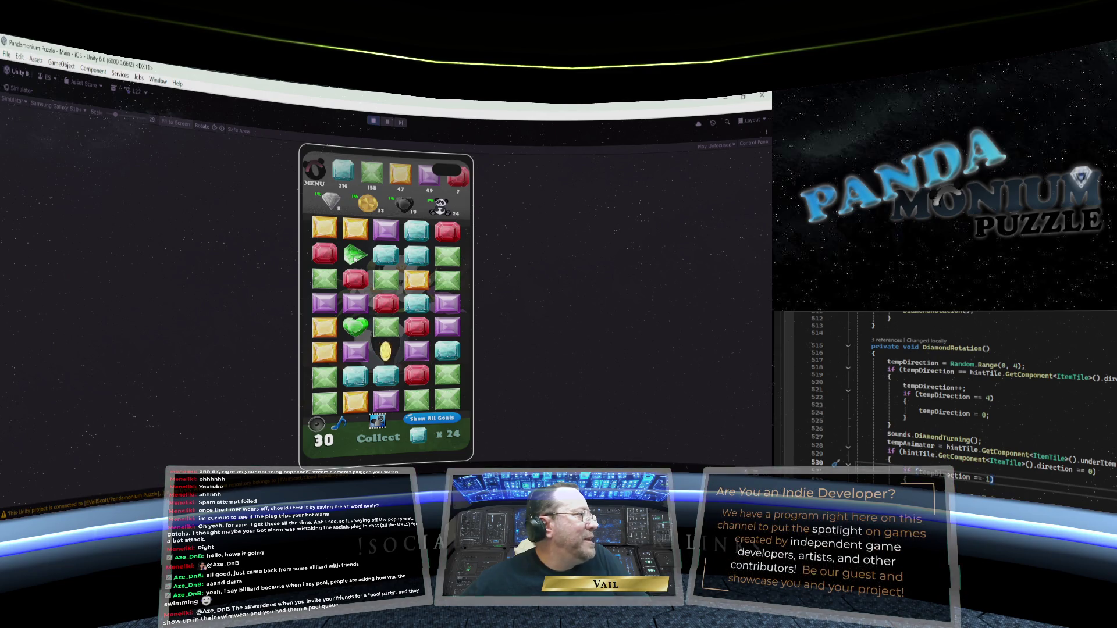
pyautogui.click(332, 204)
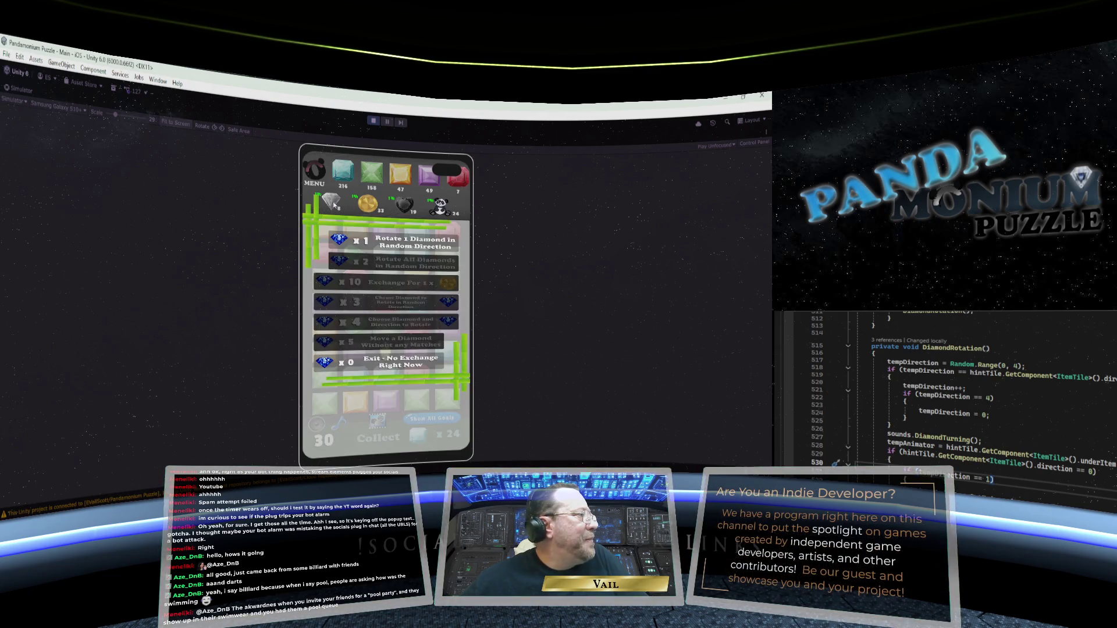
pyautogui.click(365, 240)
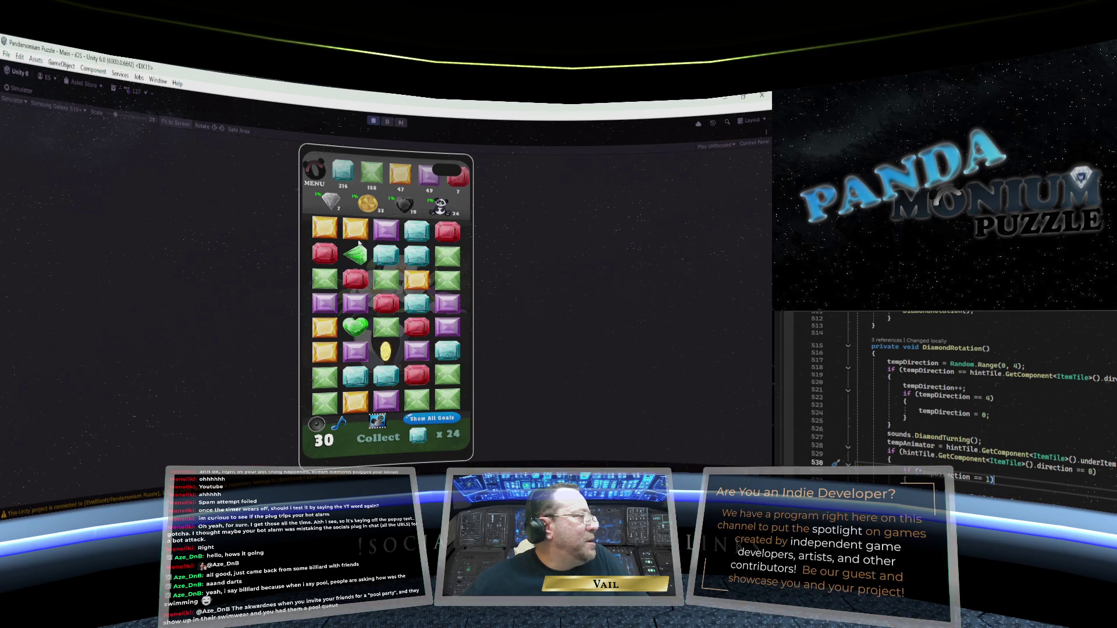
pyautogui.click(332, 202)
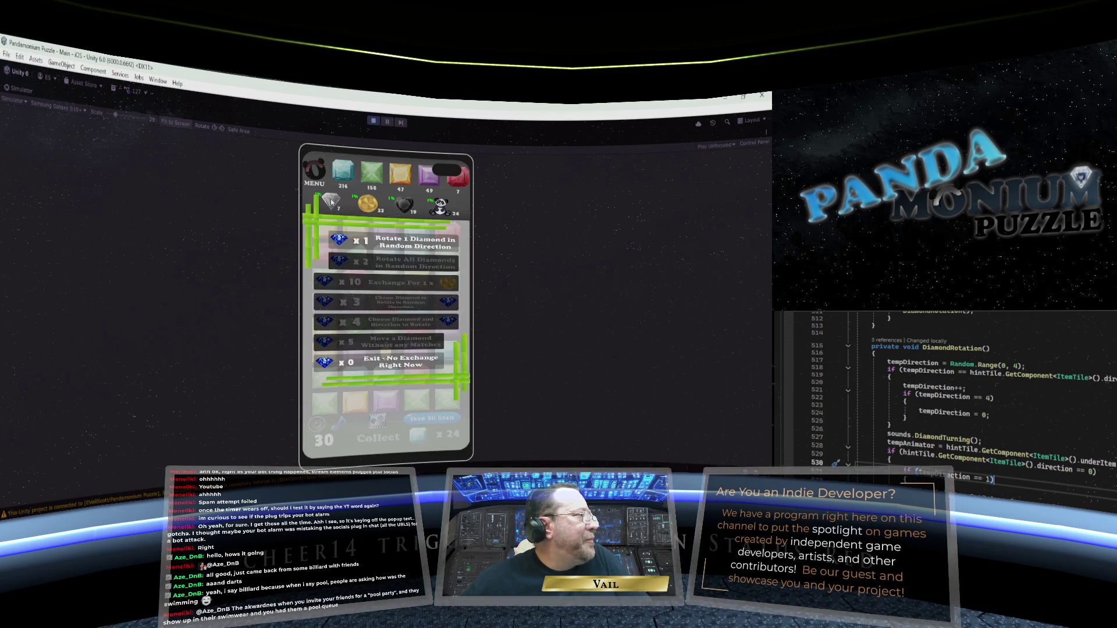
pyautogui.click(356, 240)
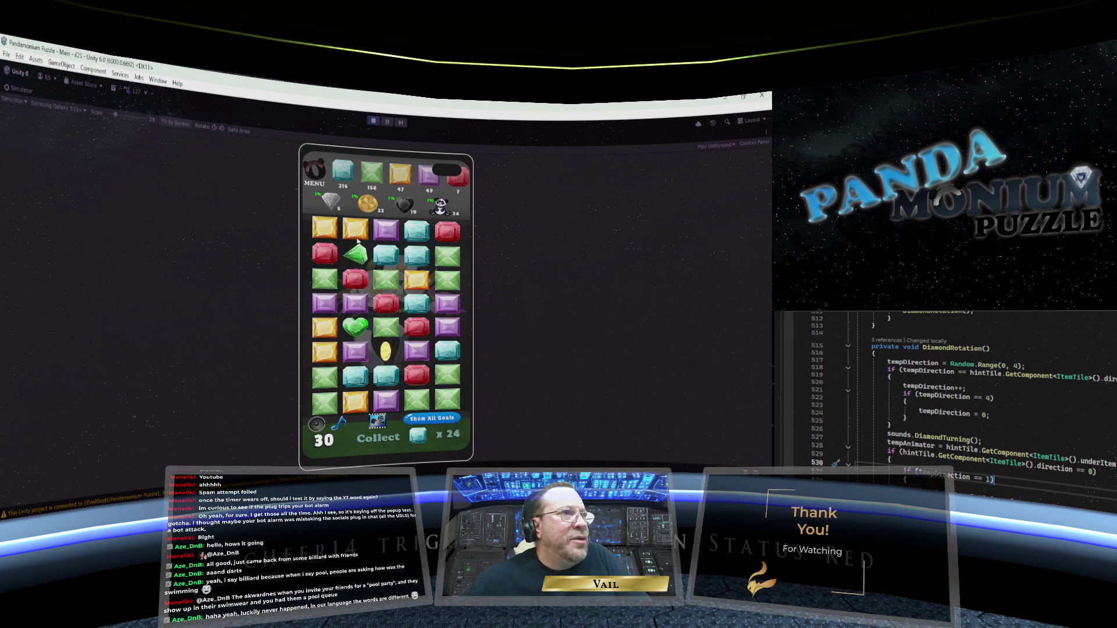
# - Shift column 2's gems down three cells, then rotate the green diamond gem twice more
pyautogui.moveTo(356, 256)
pyautogui.mouseDown()
pyautogui.moveTo(361, 382)
pyautogui.moveTo(356, 247)
pyautogui.mouseUp()
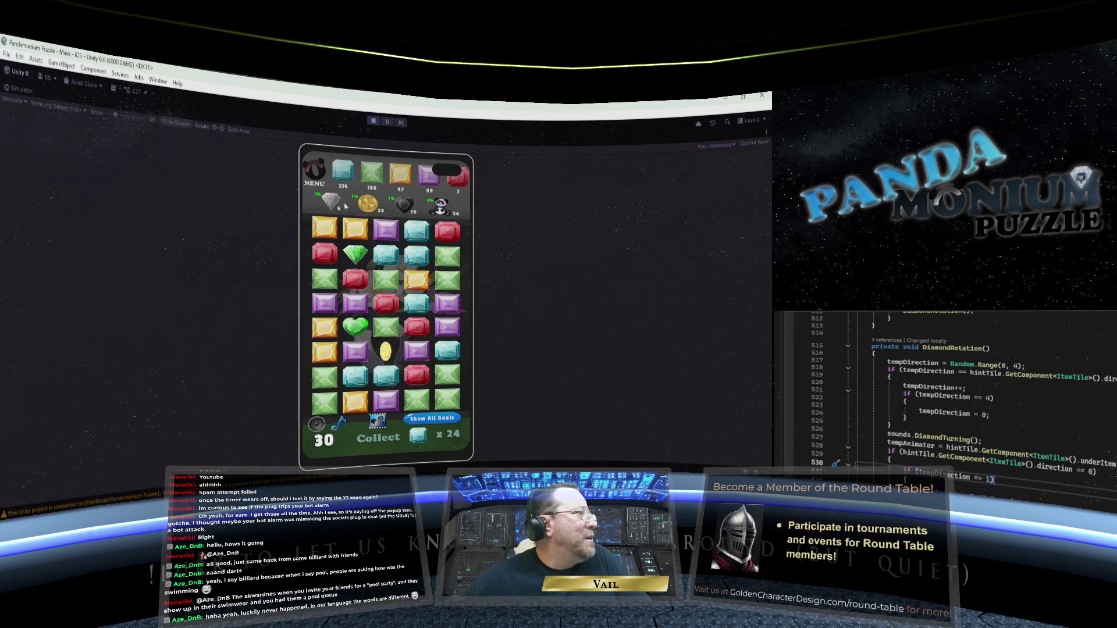
pyautogui.click(331, 201)
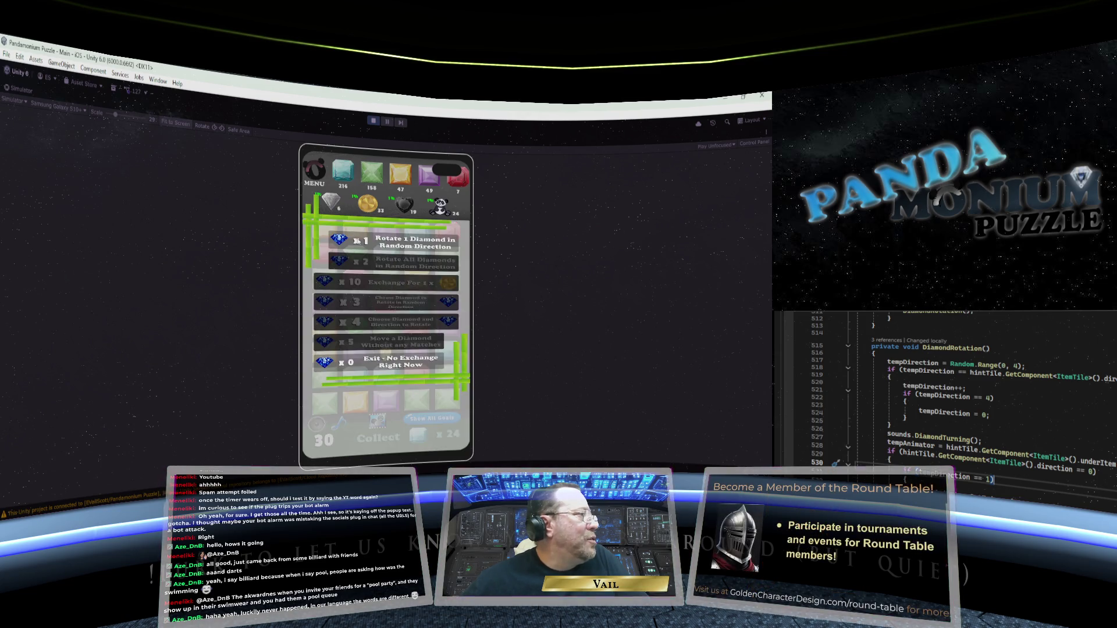
pyautogui.click(358, 241)
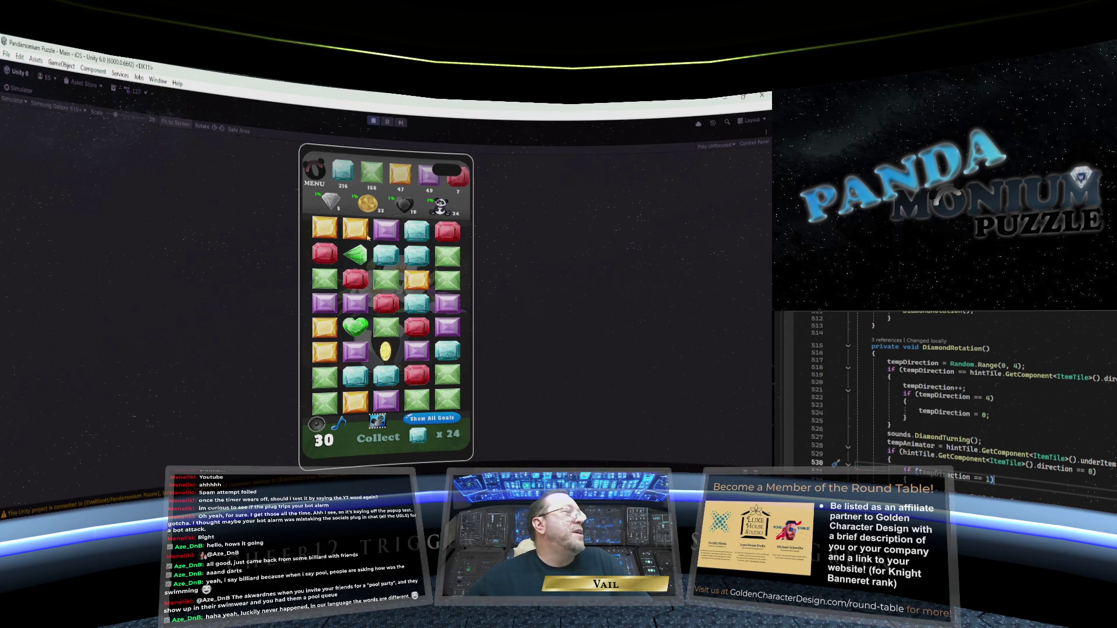
pyautogui.click(331, 202)
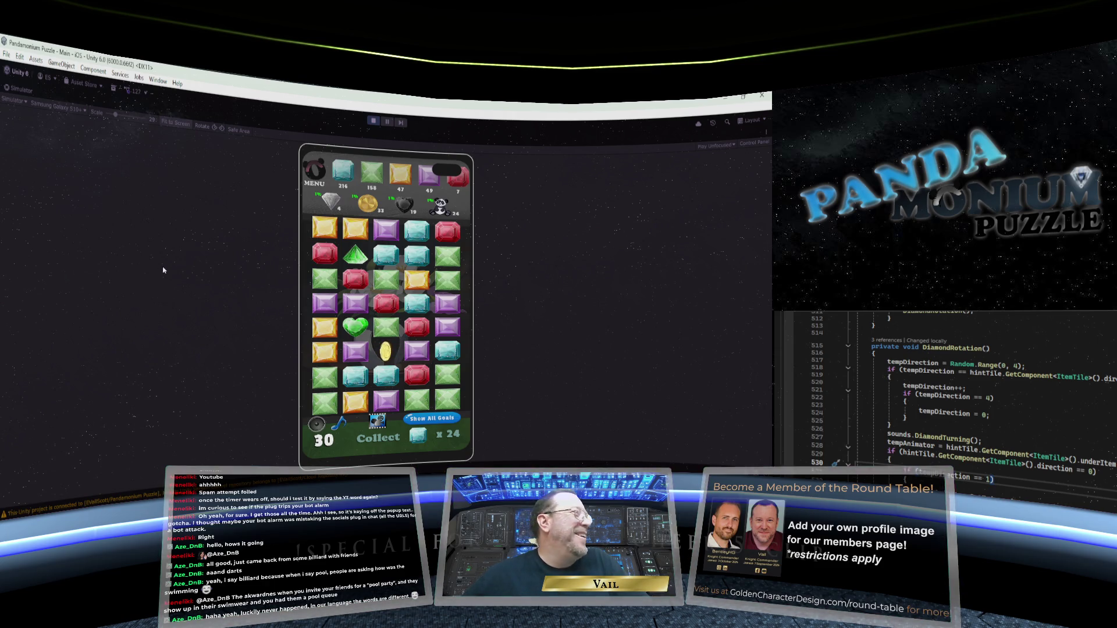
pyautogui.click(330, 204)
pyautogui.click(352, 243)
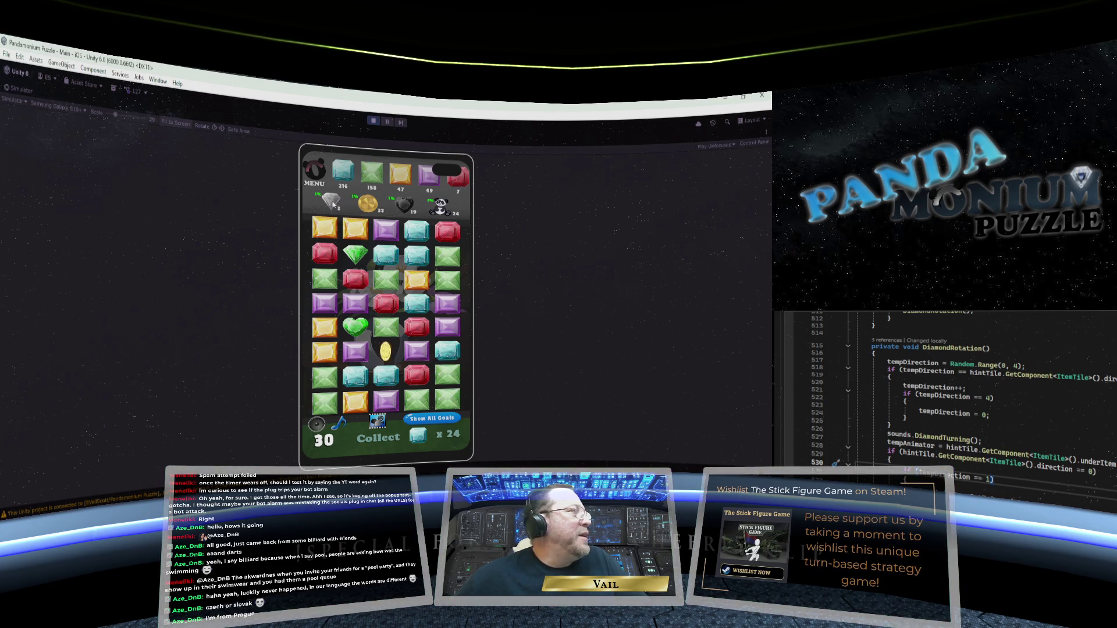
# - Reopen the diamond exchange menu over the Level 30 board from the top-bar diamond icon
pyautogui.click(332, 205)
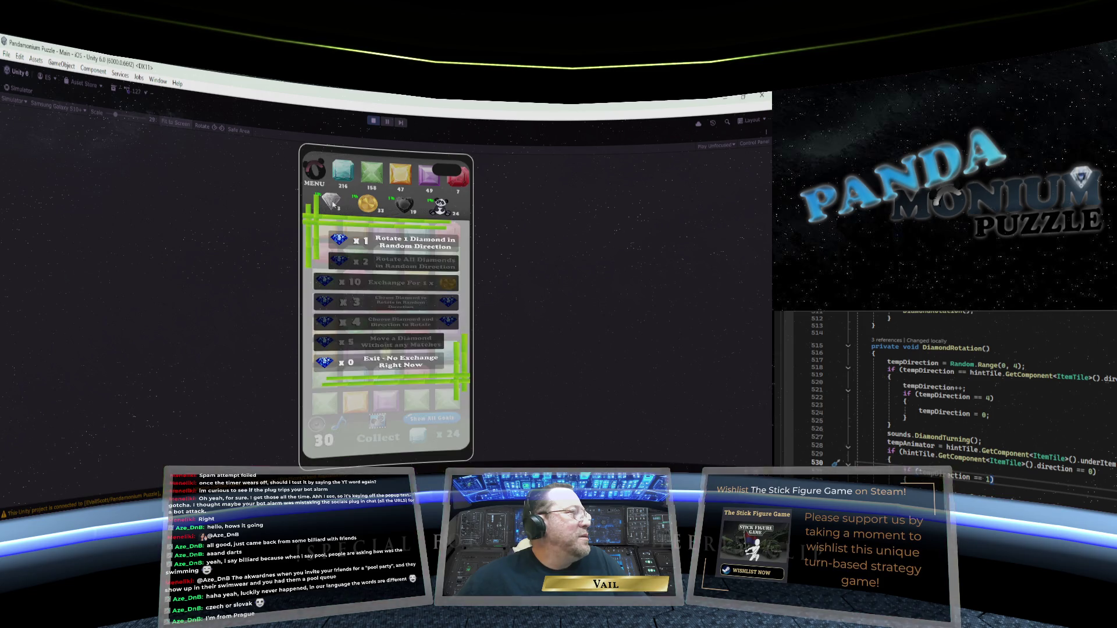
pyautogui.click(375, 239)
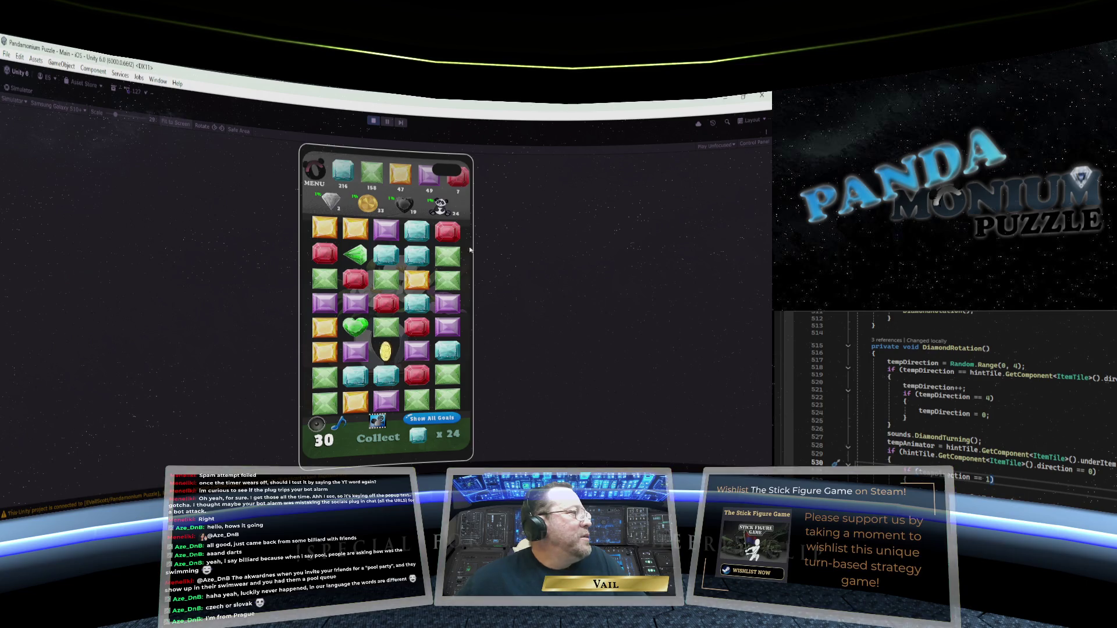
pyautogui.click(329, 204)
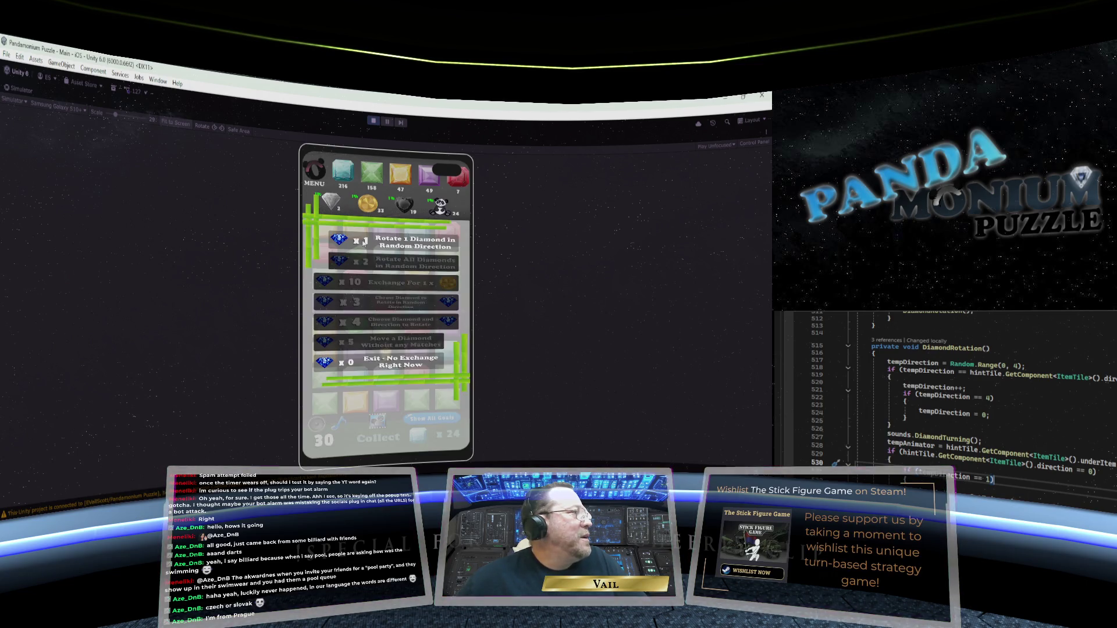
pyautogui.click(363, 242)
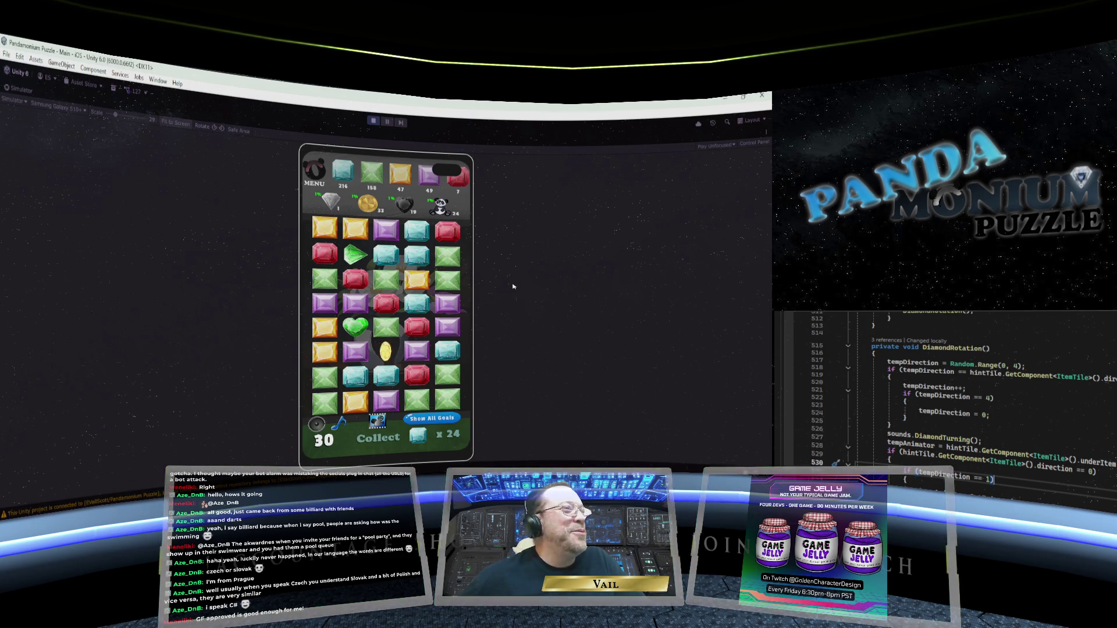
pyautogui.click(332, 202)
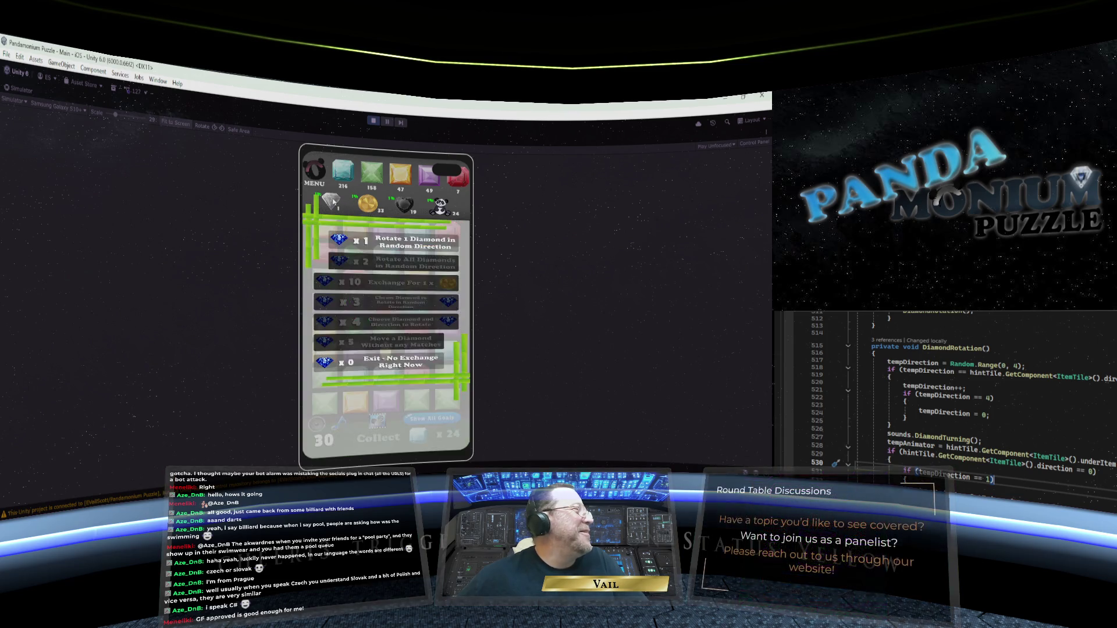
pyautogui.click(352, 240)
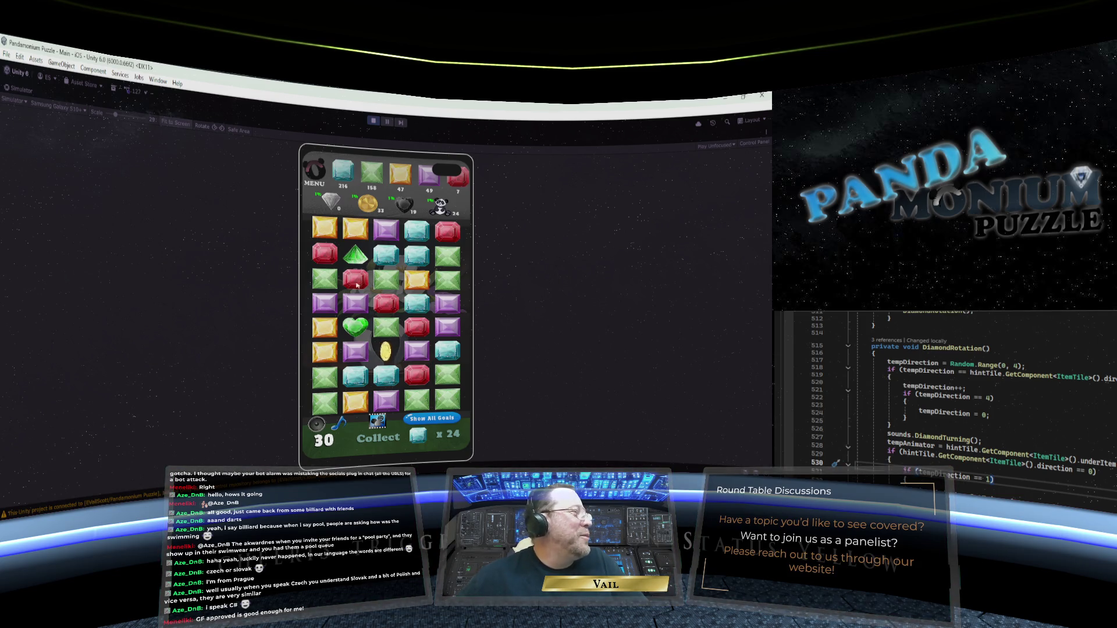
pyautogui.click(329, 205)
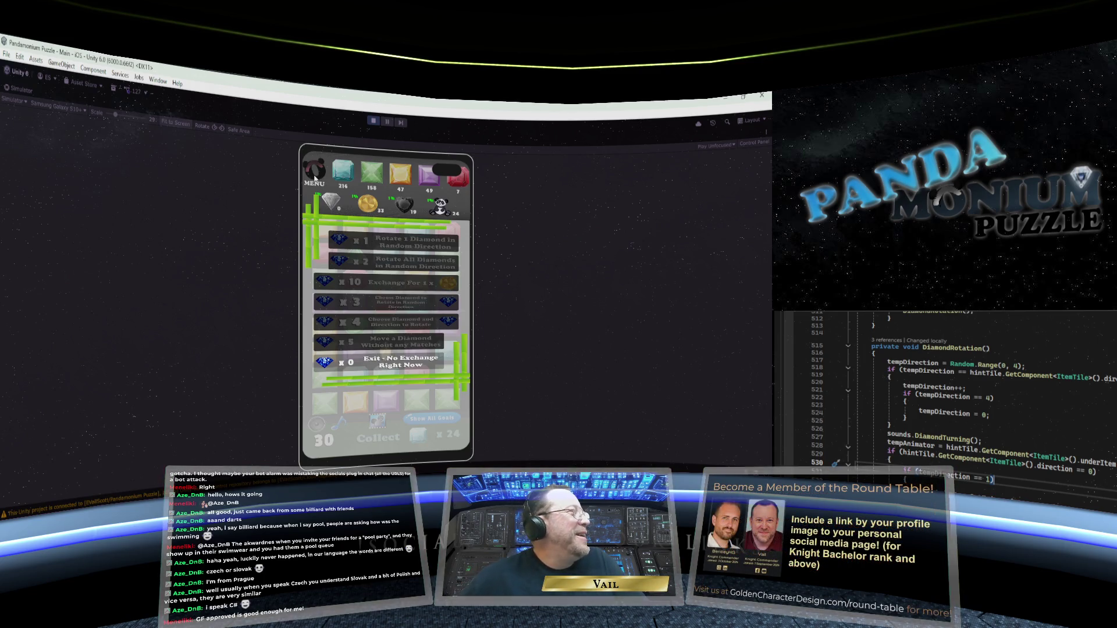
pyautogui.click(398, 362)
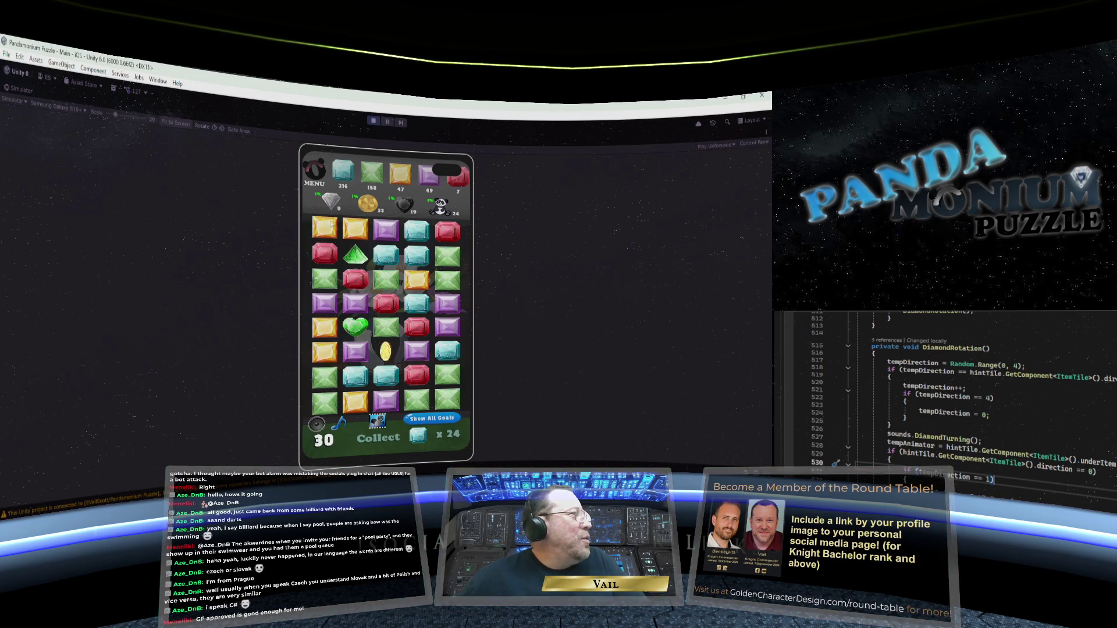
pyautogui.click(330, 205)
pyautogui.click(380, 246)
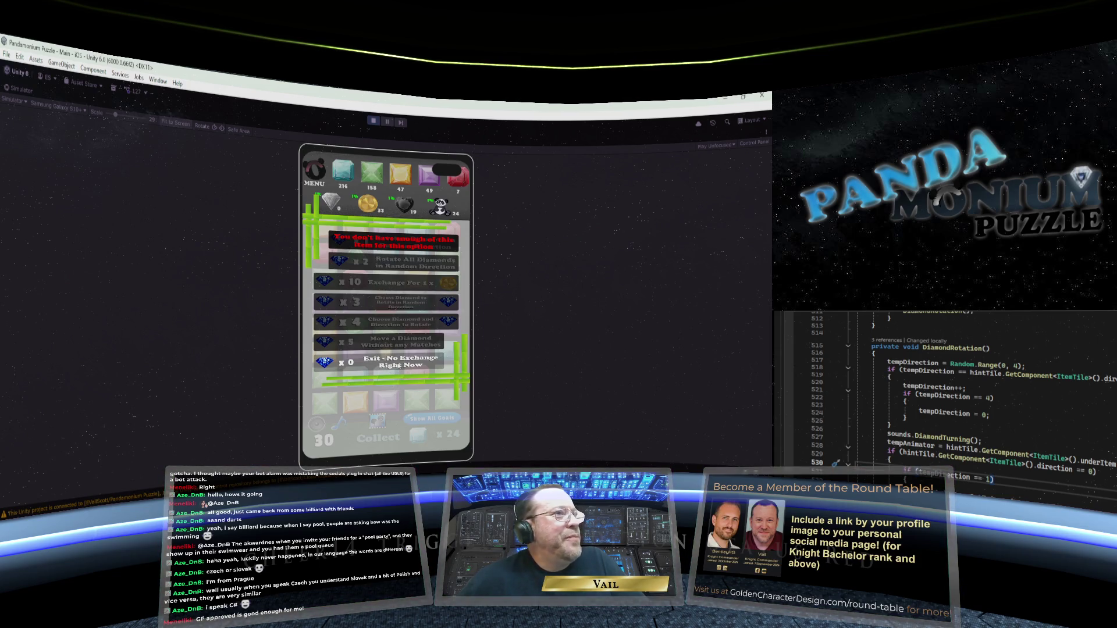
pyautogui.click(398, 365)
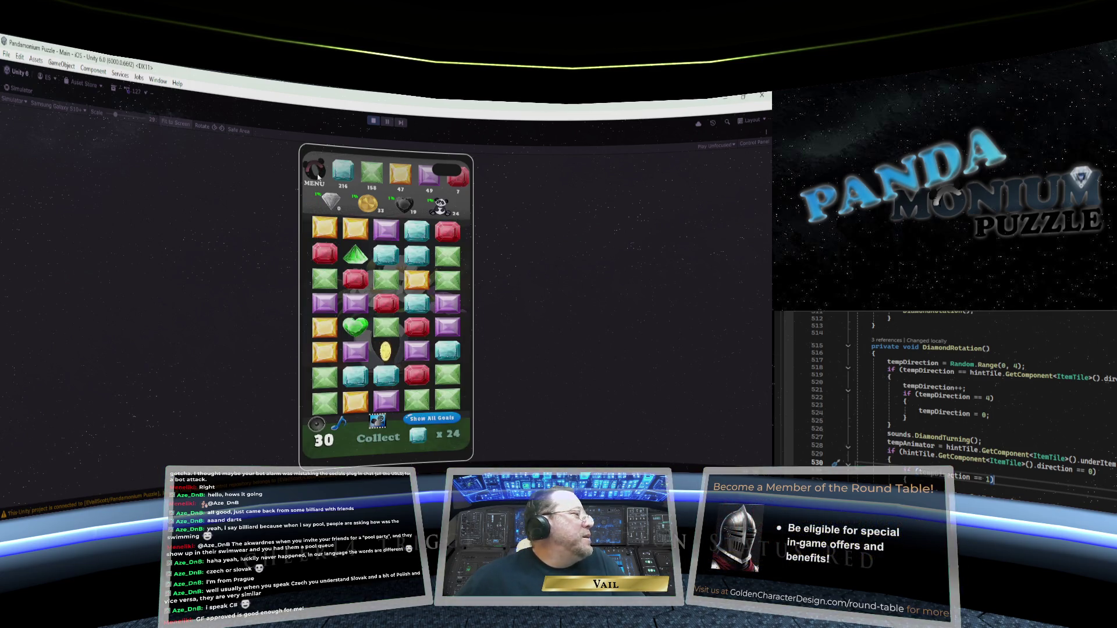
# - Exit Play mode, browse the File and Simulator menus without choosing, then open Edit
pyautogui.click(374, 122)
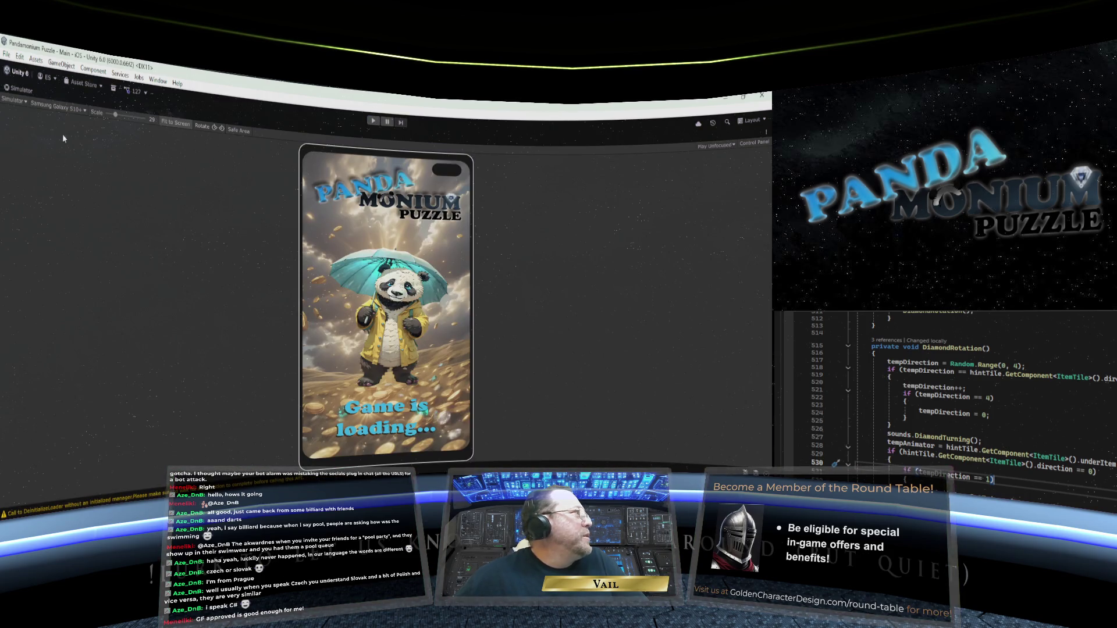
pyautogui.click(6, 54)
pyautogui.click(24, 99)
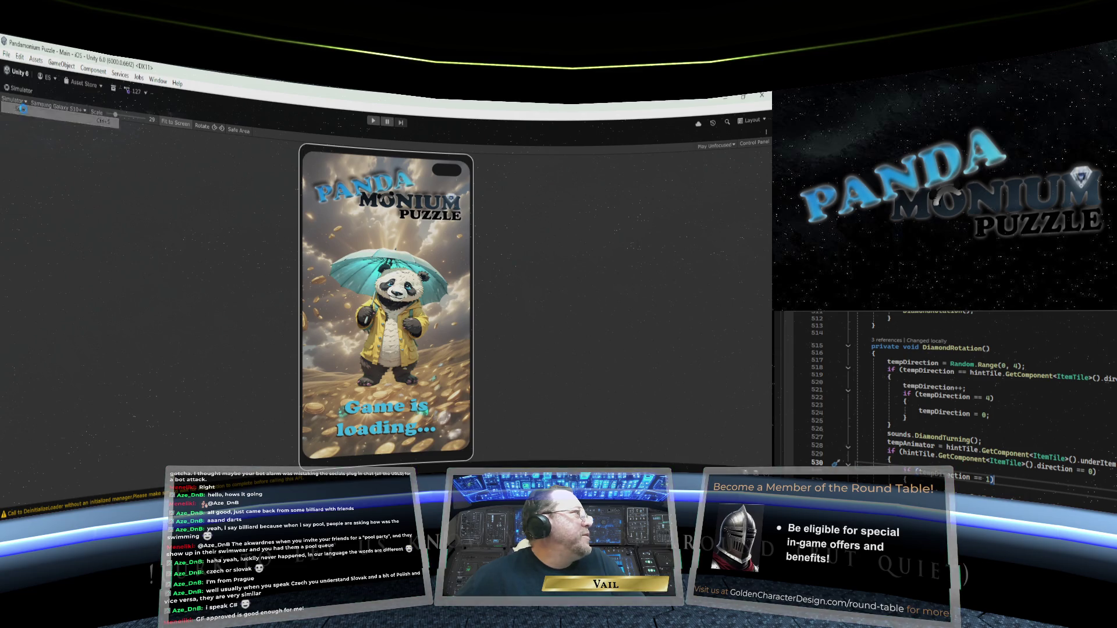
pyautogui.click(24, 99)
pyautogui.click(50, 124)
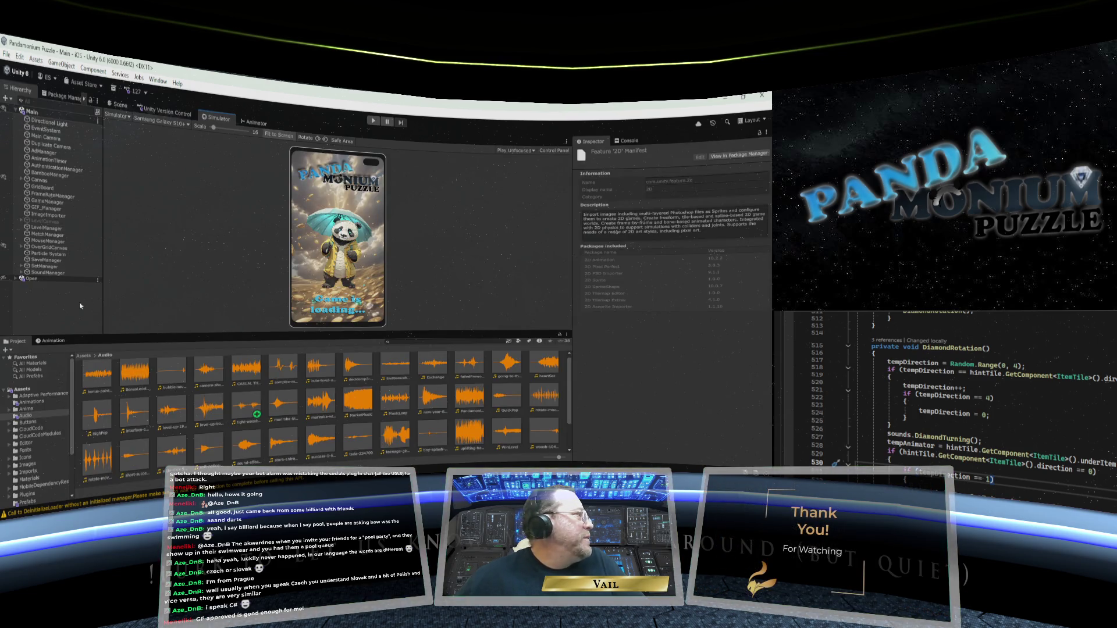
pyautogui.click(21, 58)
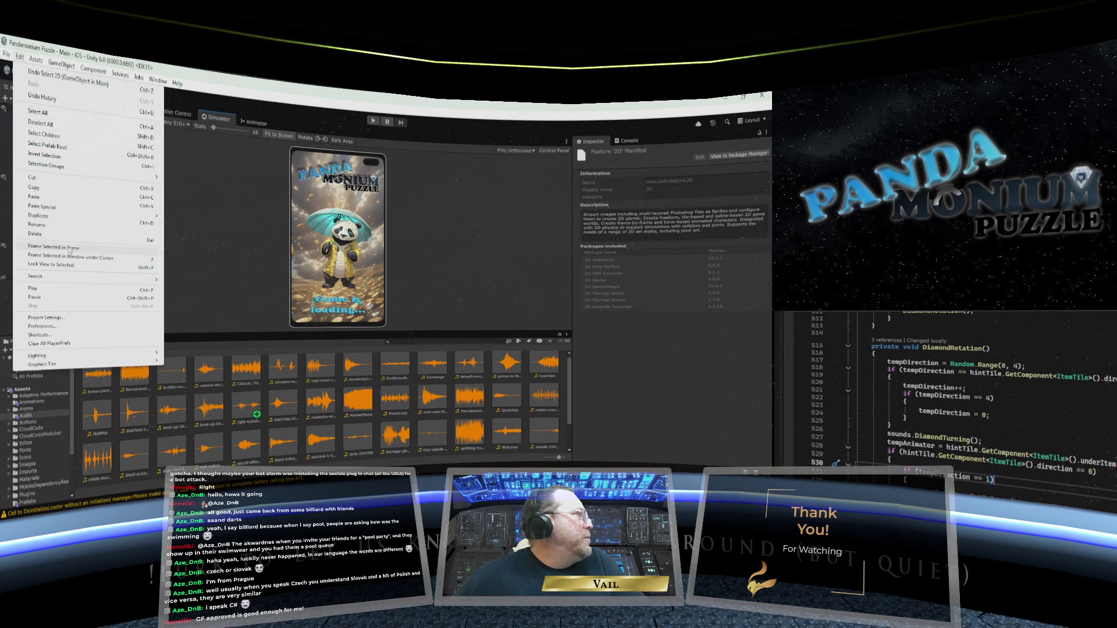
# - Bump the Player version in Project Settings from 1.3.23 to 1.3.24
pyautogui.click(57, 318)
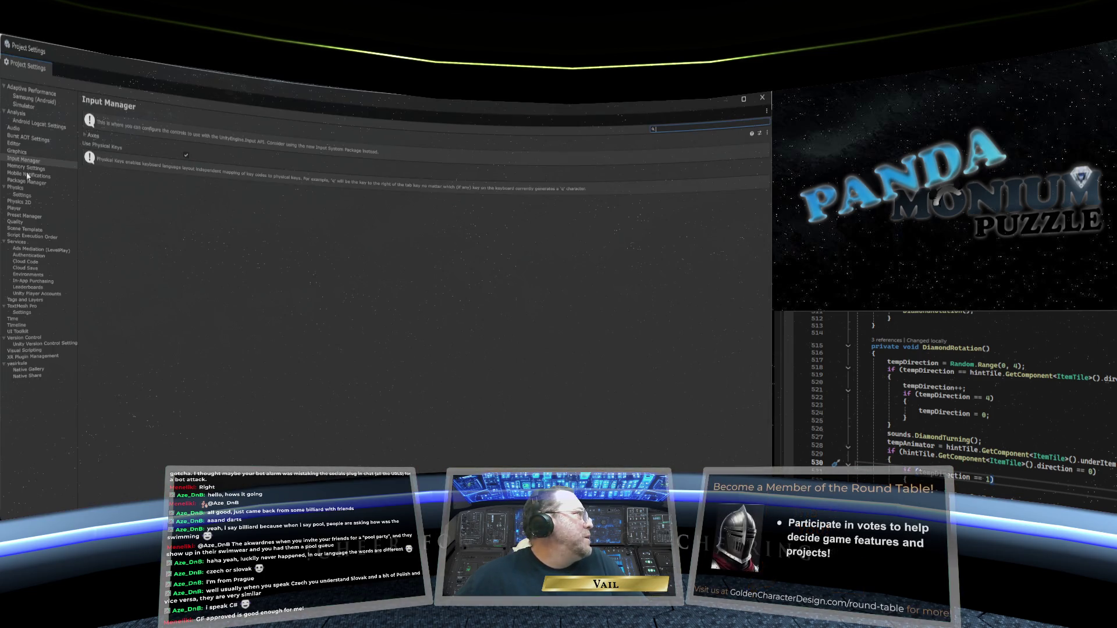
pyautogui.click(24, 208)
pyautogui.click(204, 149)
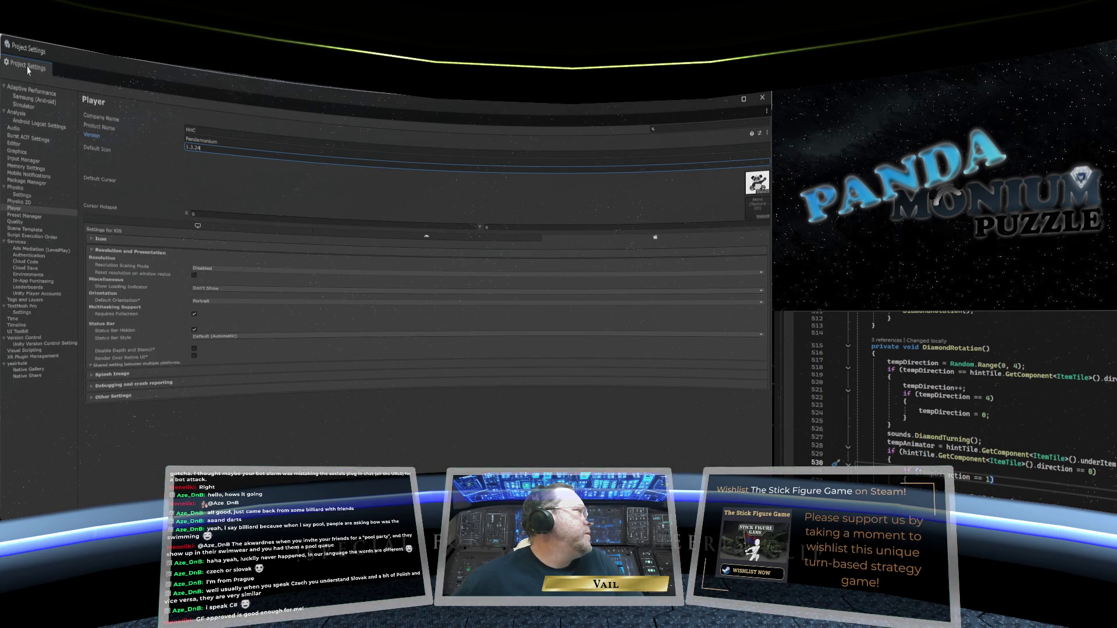
pyautogui.click(764, 103)
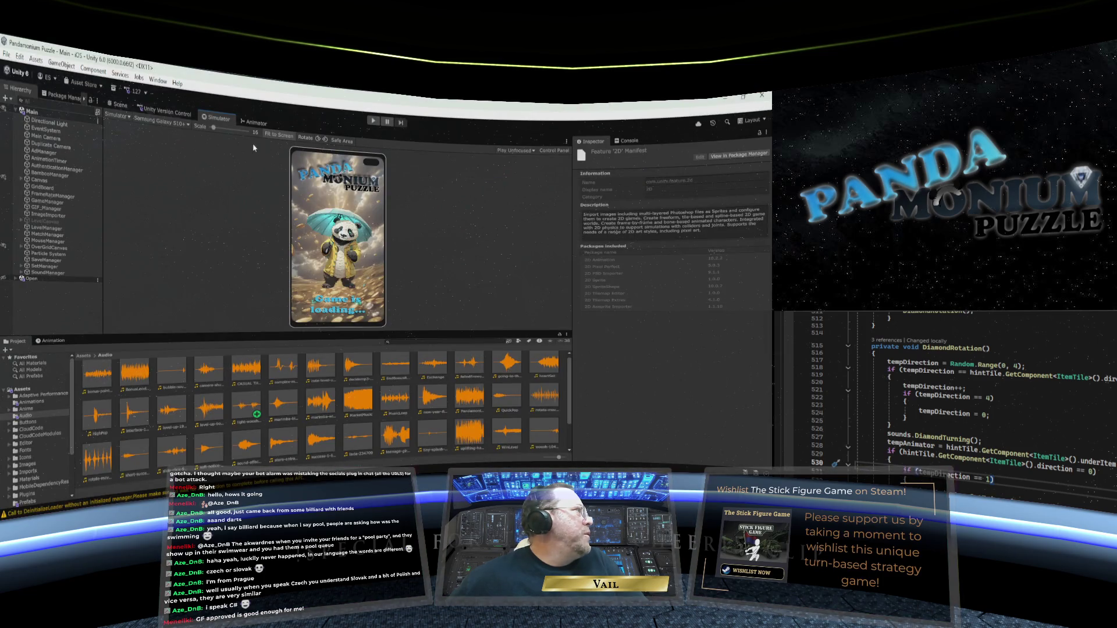
pyautogui.click(8, 54)
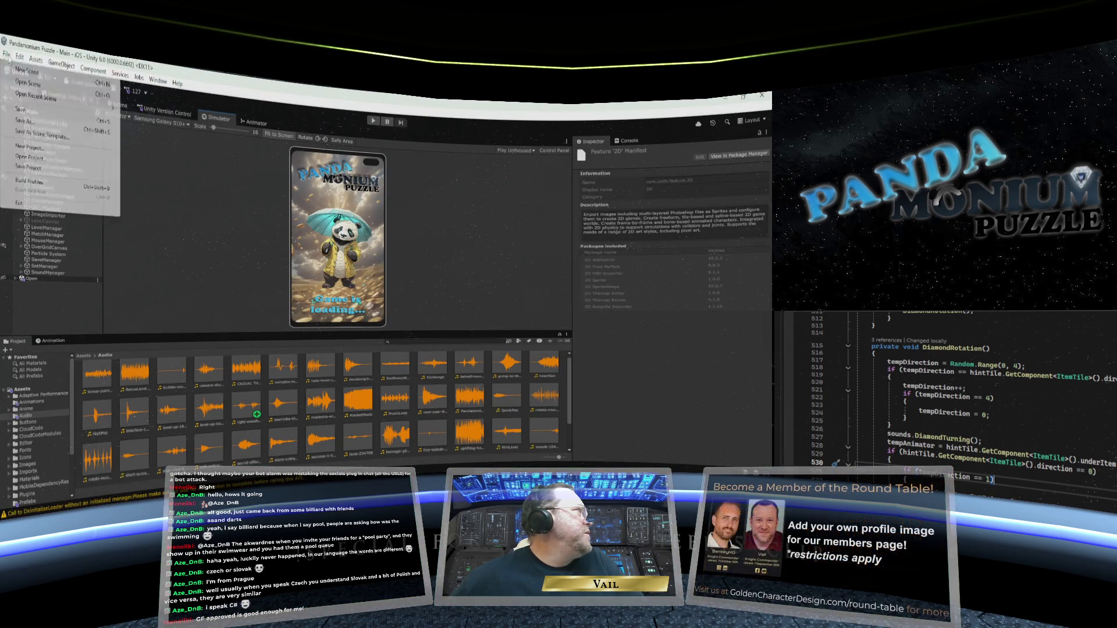
# - Save the project and enlarge the Unity Version Control Pending Changes list of 43 files
pyautogui.click(21, 107)
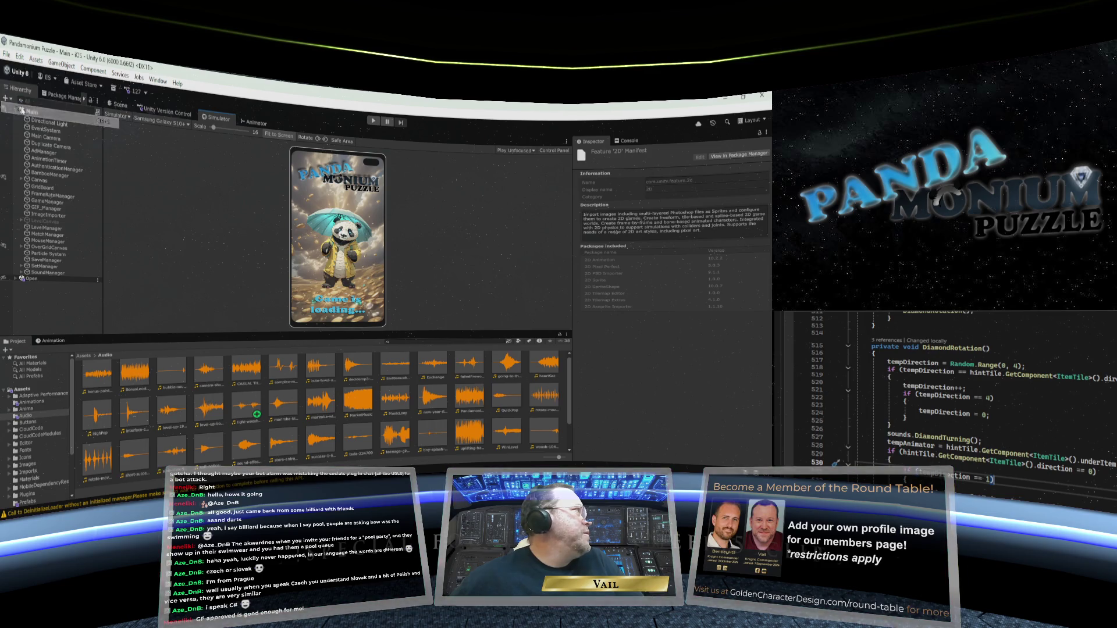
pyautogui.click(169, 110)
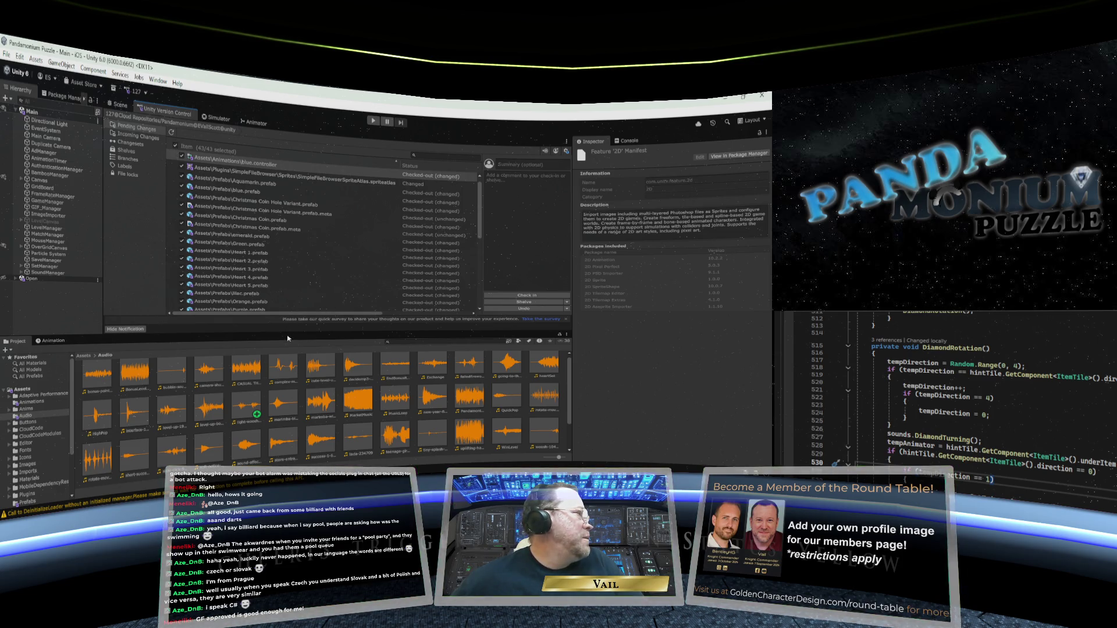
pyautogui.moveTo(290, 333); pyautogui.dragTo(285, 420)
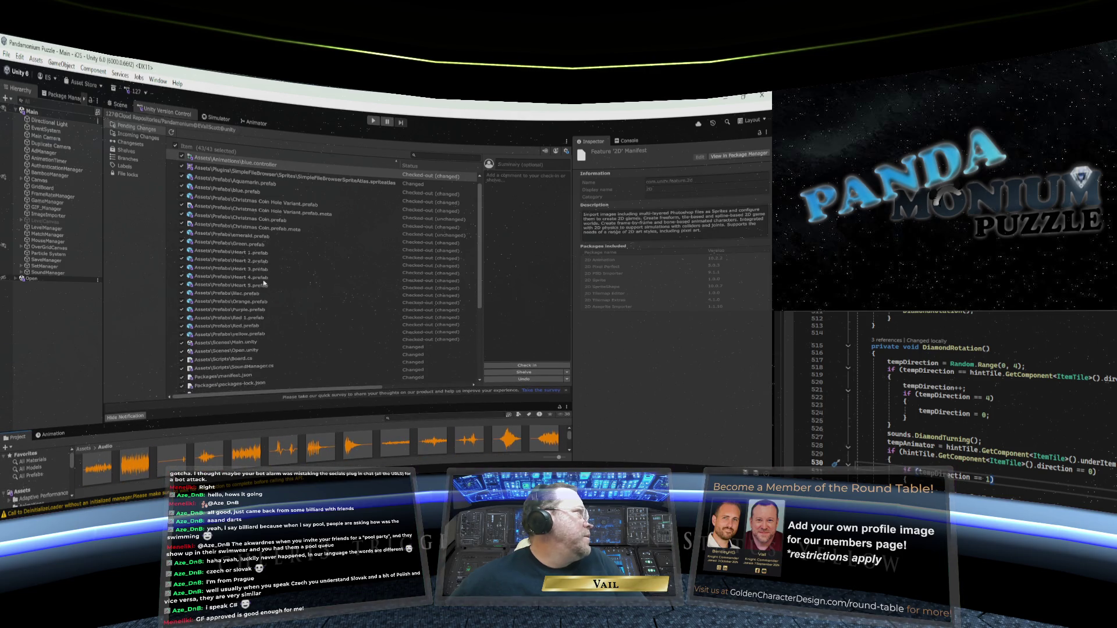
pyautogui.click(6, 56)
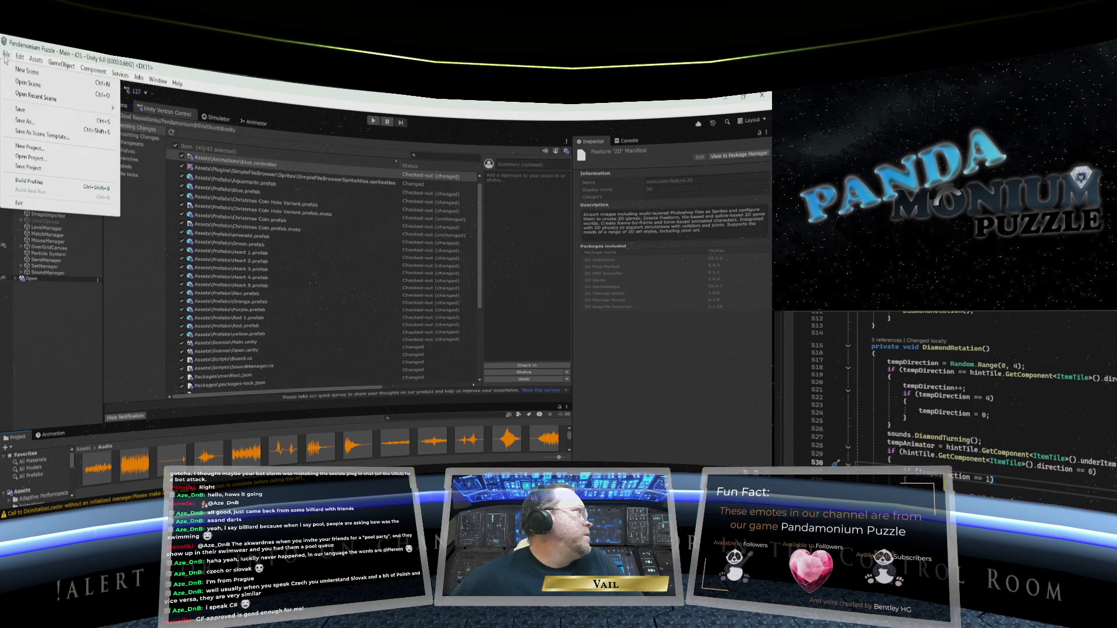
pyautogui.click(6, 56)
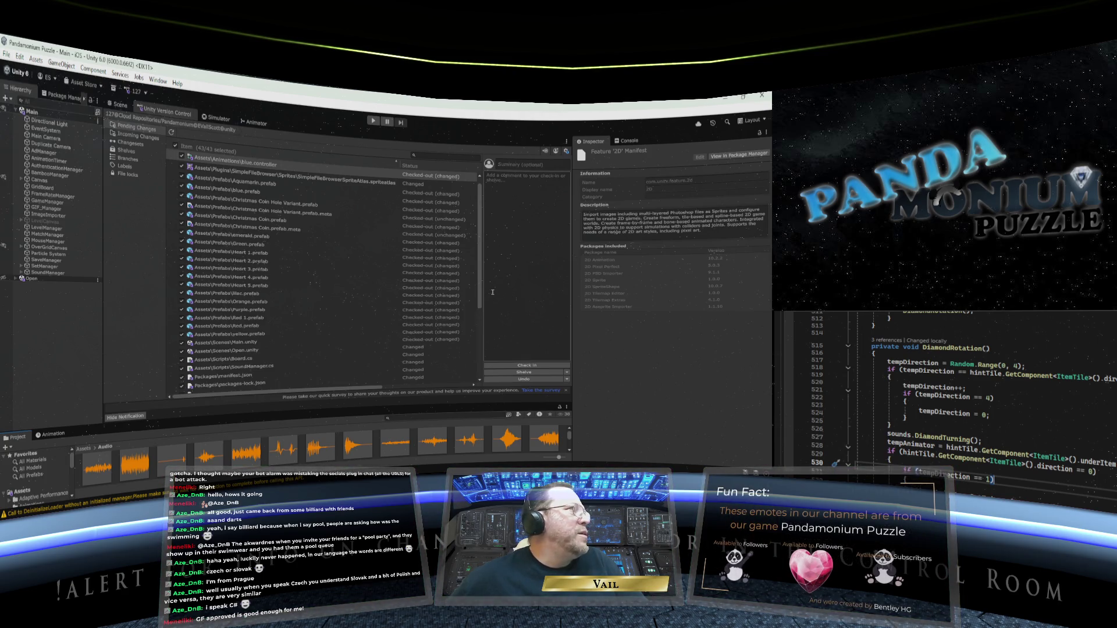
# - Check in all 43 pending changes as changeset 110 and return to the Simulator view
pyautogui.click(519, 367)
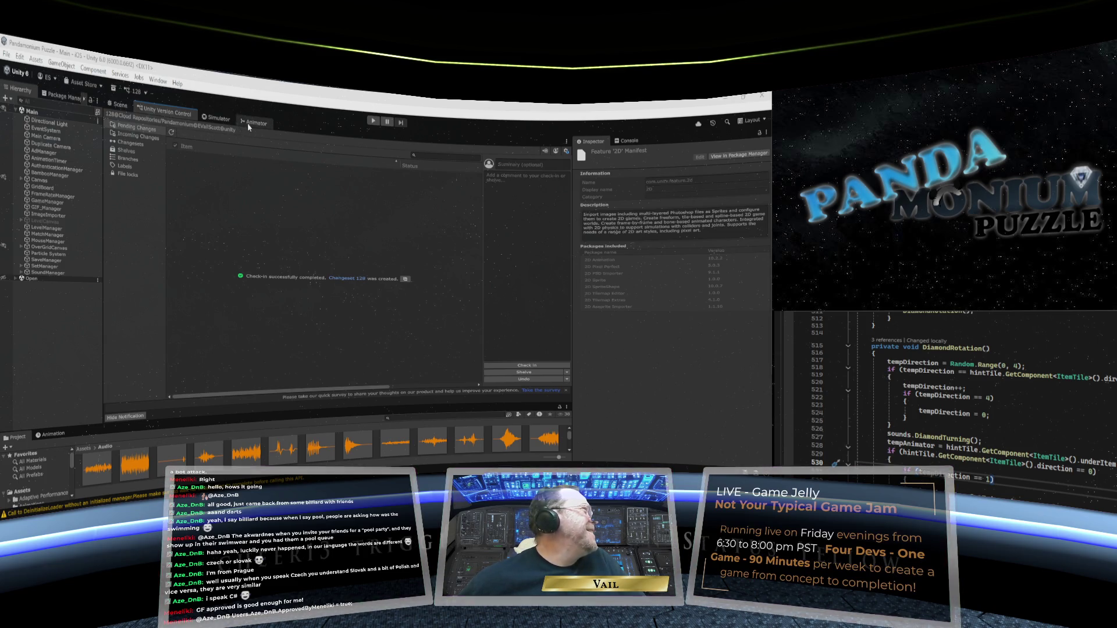
pyautogui.click(220, 119)
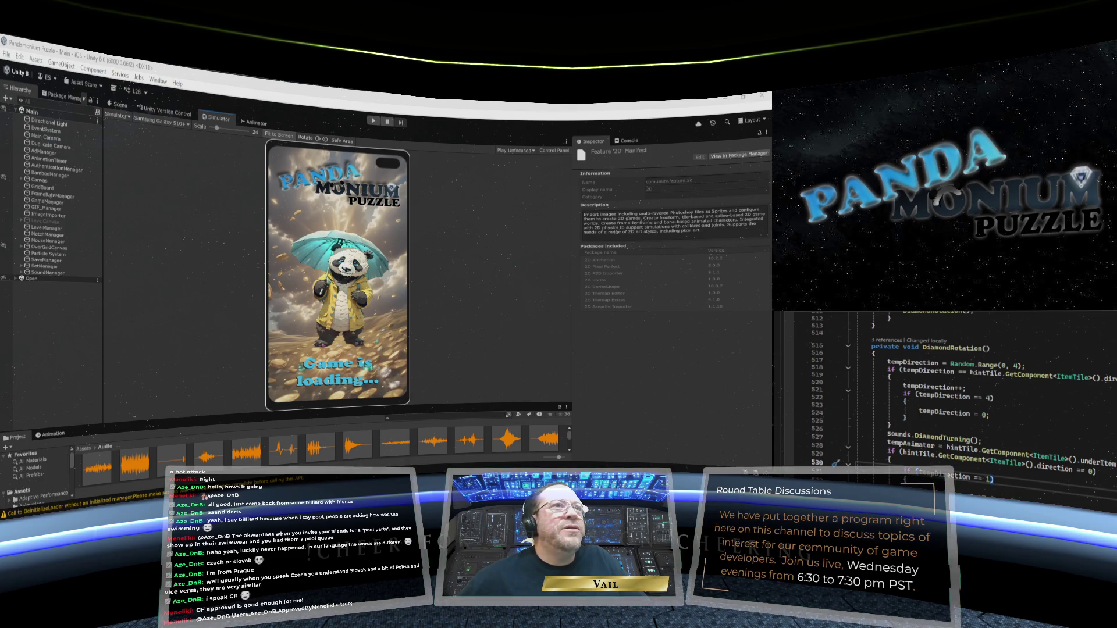
pyautogui.hotkey('alt', 'Tab')
pyautogui.moveTo(149, 477); pyautogui.dragTo(25, 474)
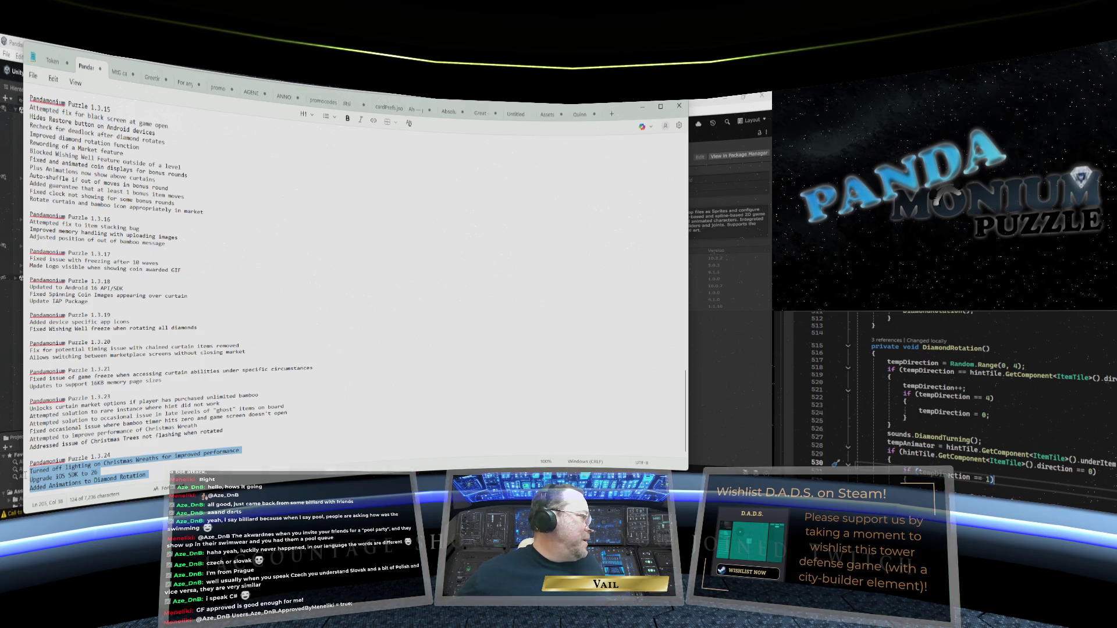
# - Copy the three selected 1.3.24 changelog lines from the right-click menu
pyautogui.rightClick(55, 476)
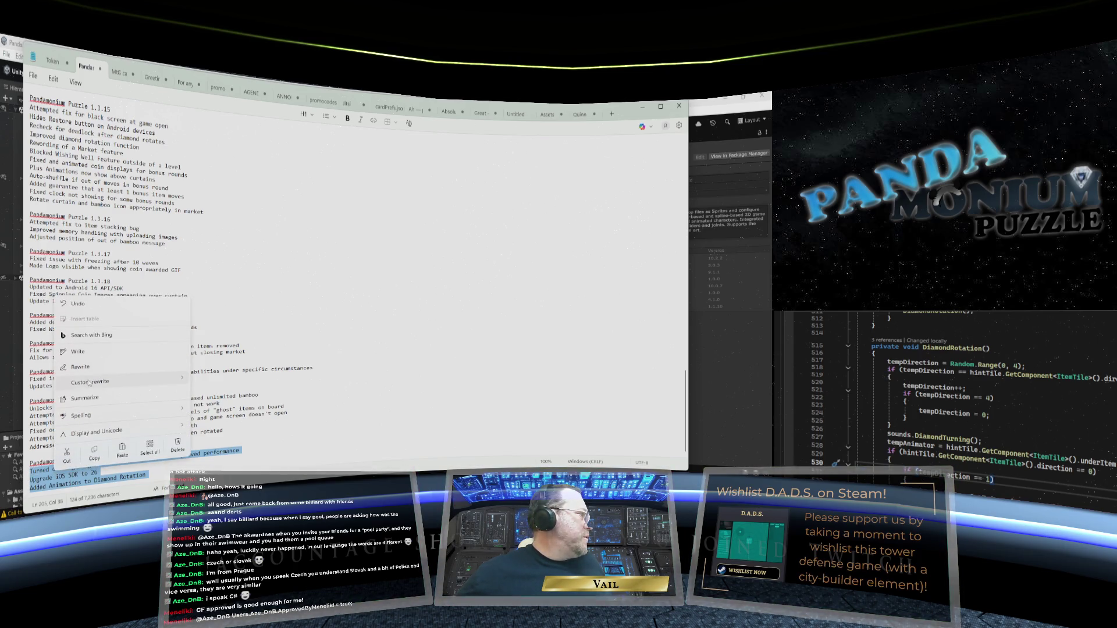
pyautogui.click(95, 450)
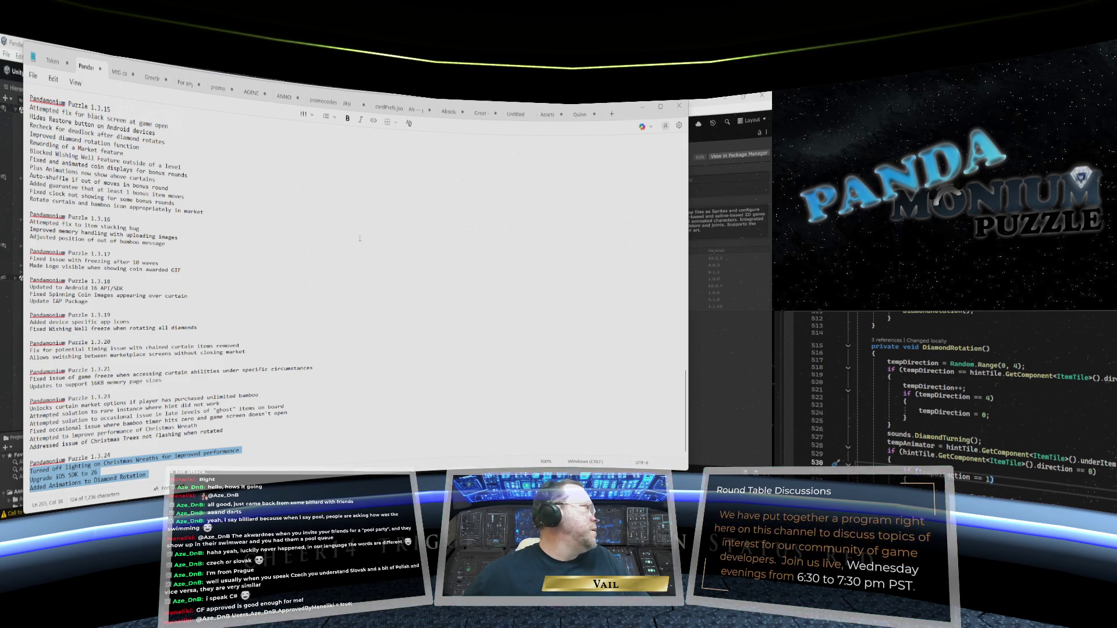
# - Minimize the Notepad changelog to bring Unity back into view
pyautogui.click(643, 108)
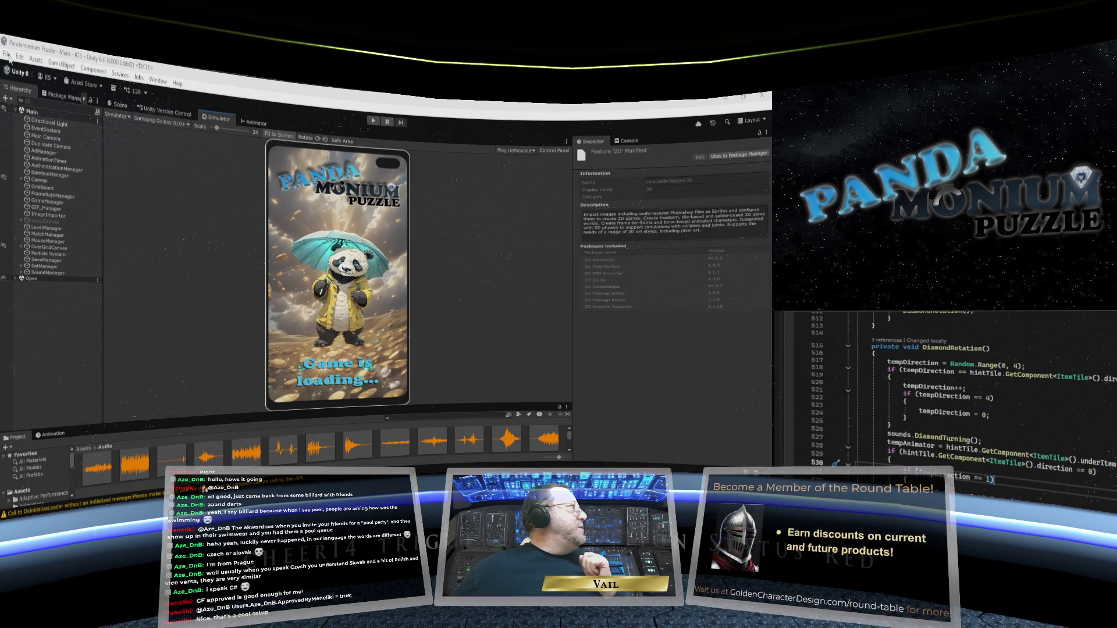
# - Switch Pandamonium Puzzle's build target from iOS to Android in Build Profiles
pyautogui.click(8, 55)
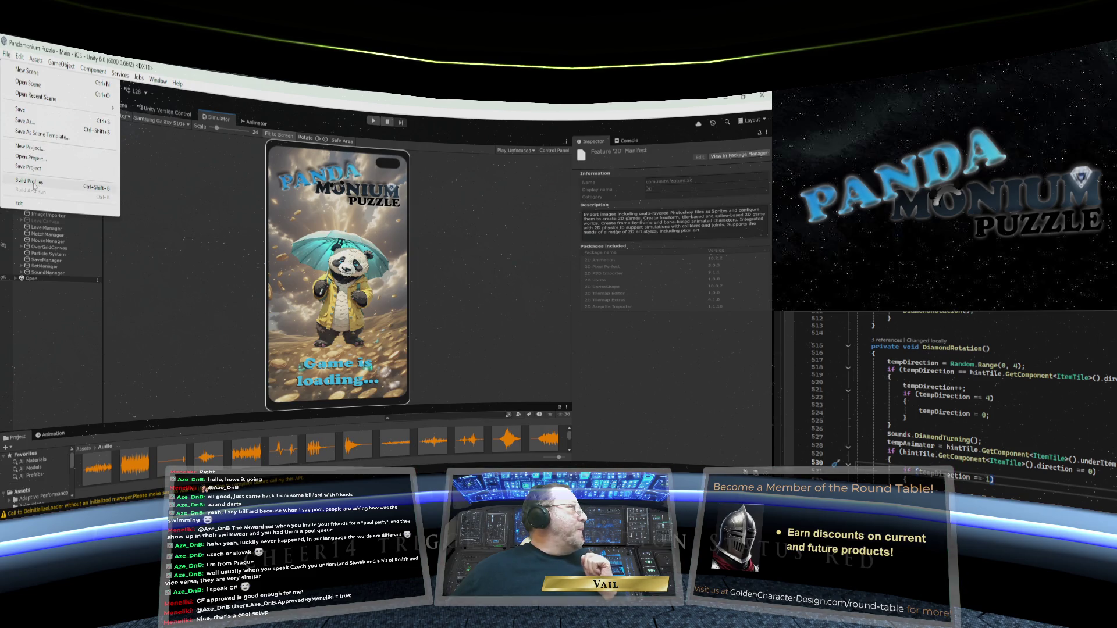
pyautogui.press('Escape')
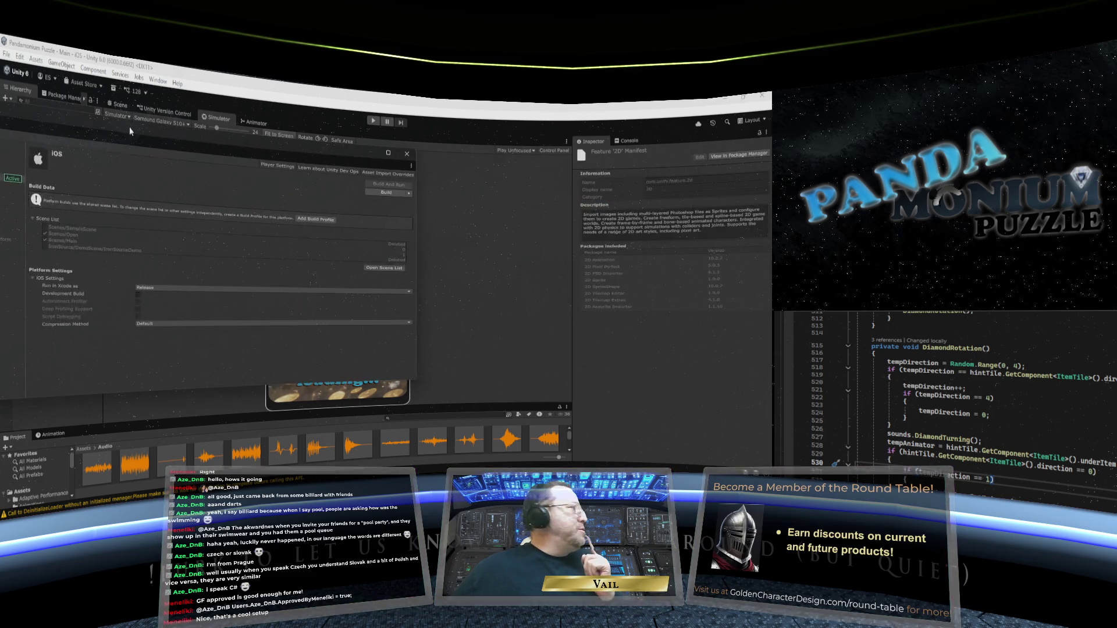
pyautogui.click(53, 183)
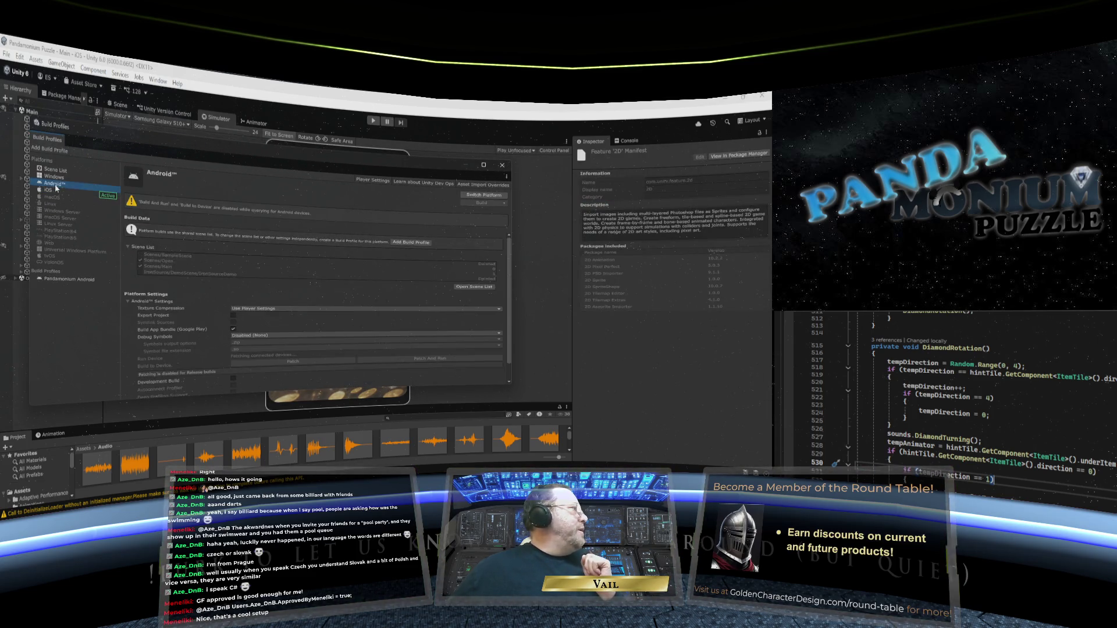
pyautogui.click(493, 198)
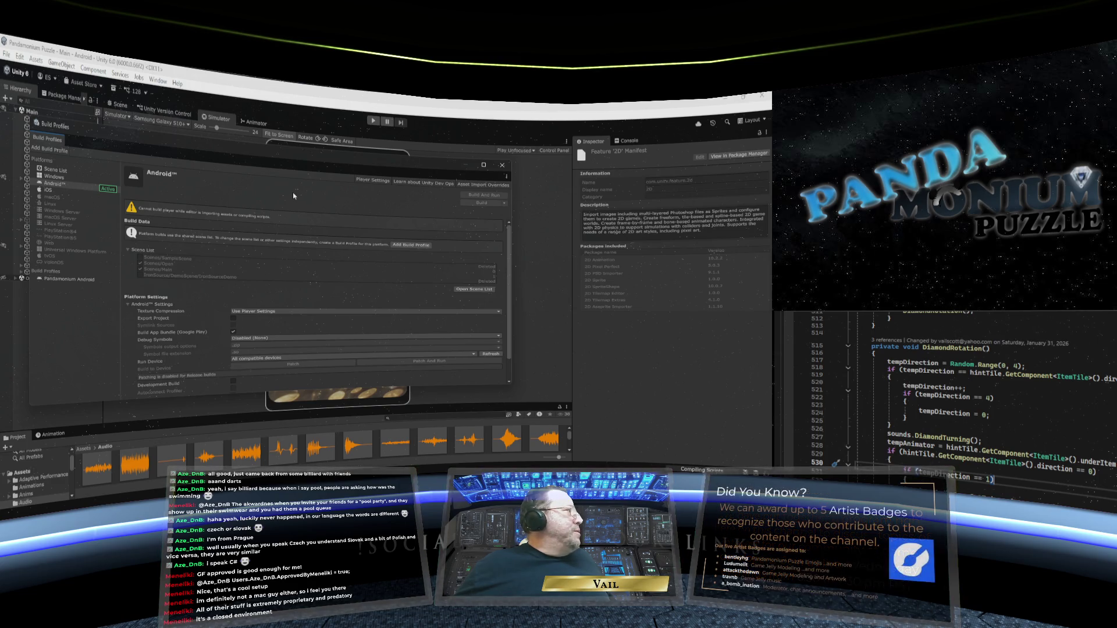
pyautogui.click(502, 165)
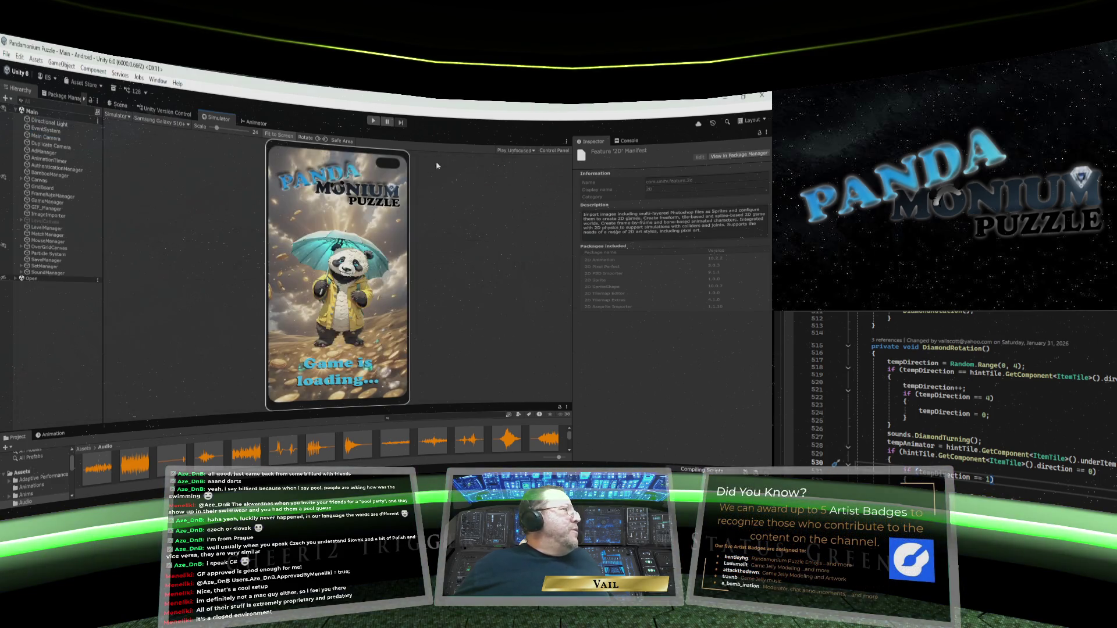
# - Rename the Android product name to PandamoniumPuzzle and expand Other Settings
pyautogui.click(13, 54)
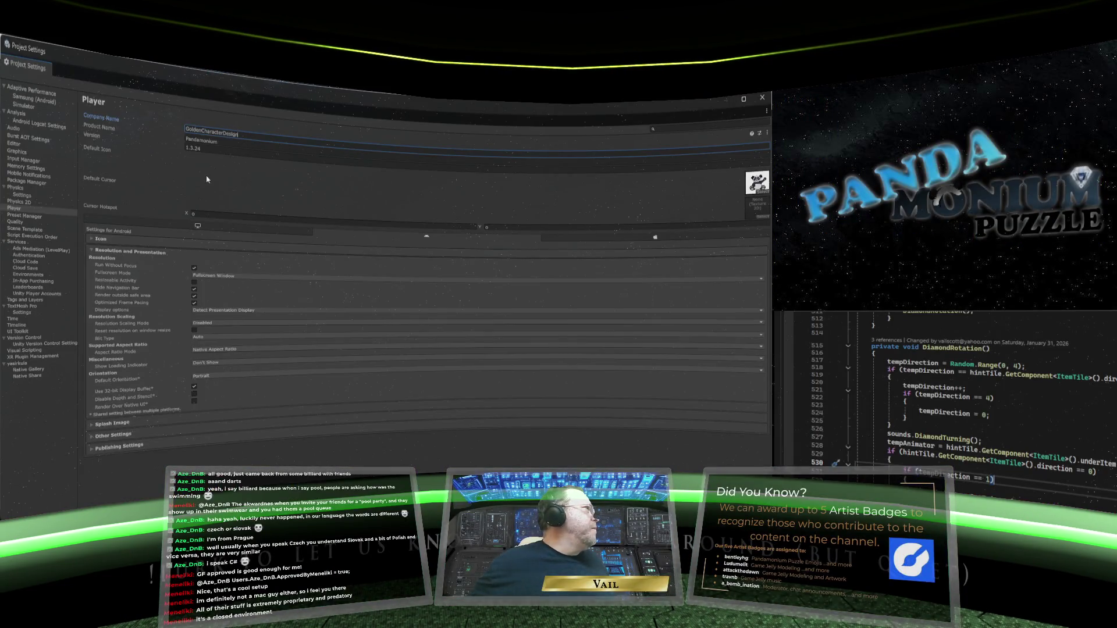
pyautogui.click(231, 143)
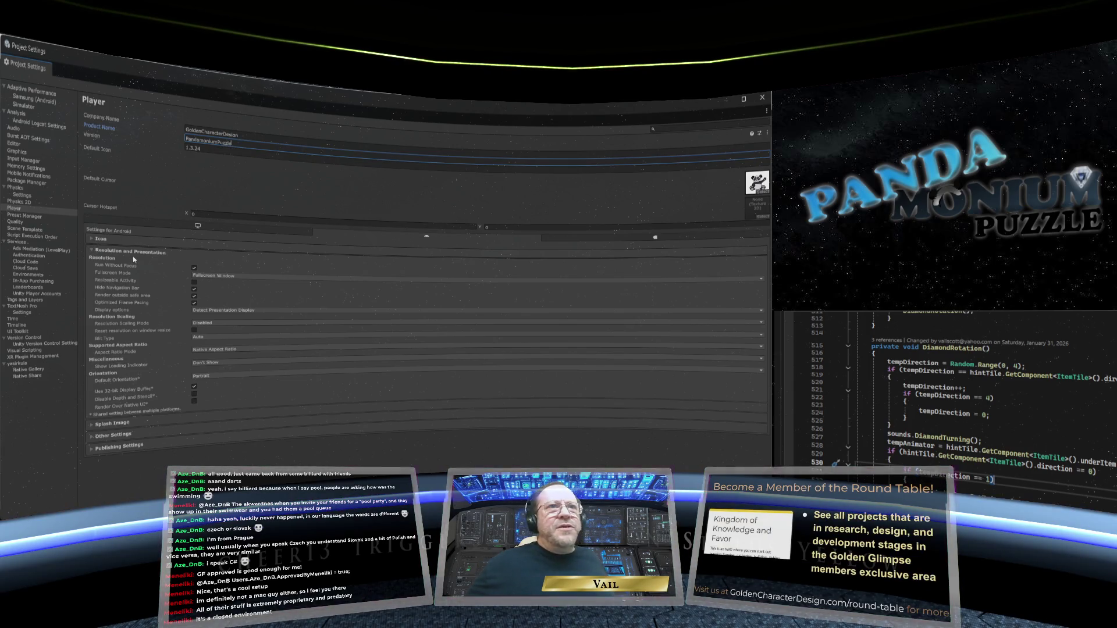
pyautogui.click(91, 252)
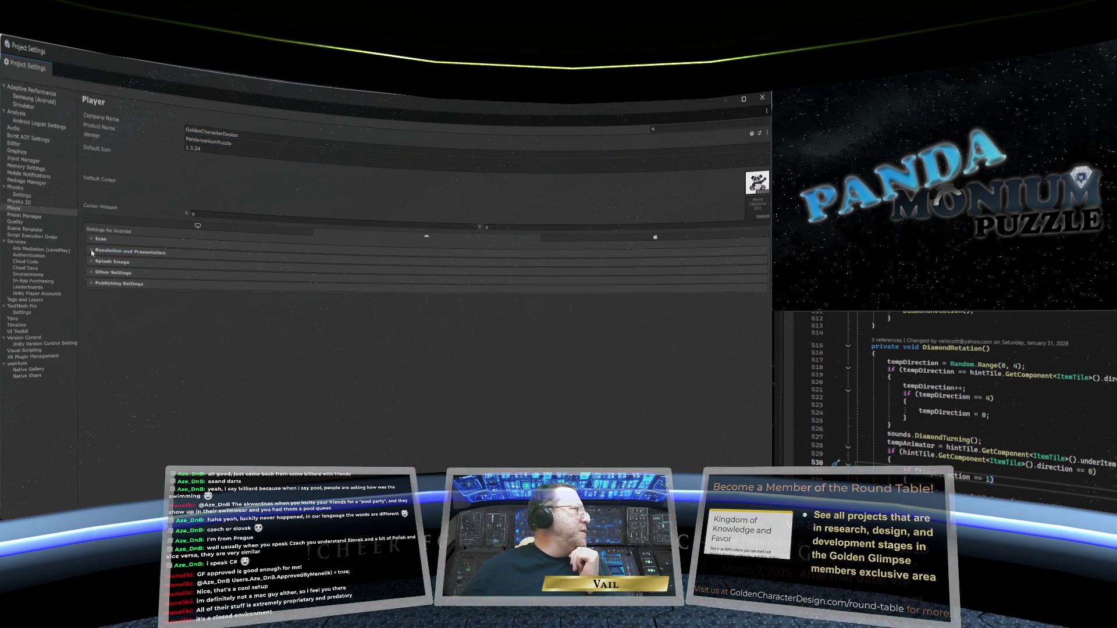
pyautogui.click(92, 273)
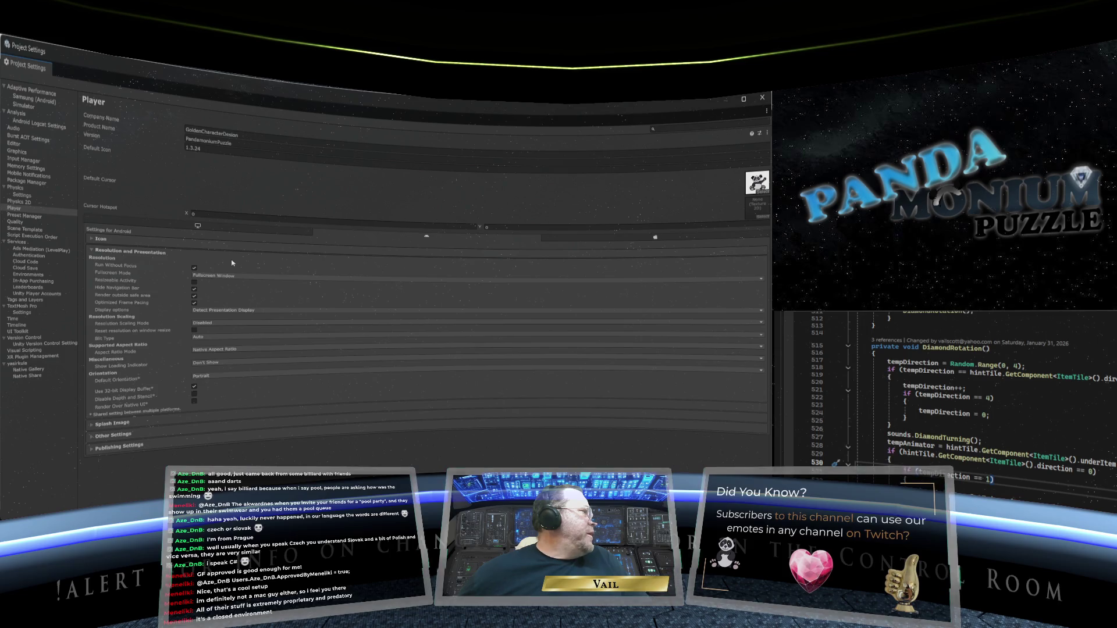
pyautogui.click(91, 252)
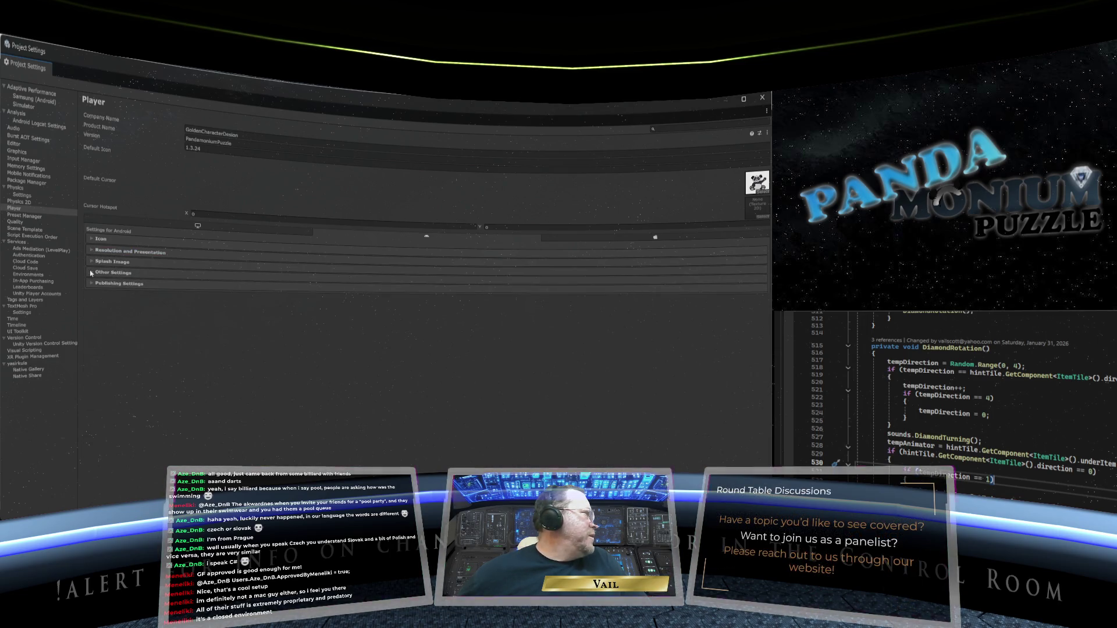
pyautogui.click(92, 273)
pyautogui.scroll(-2, 227, 274)
pyautogui.scroll(-12, 227, 274)
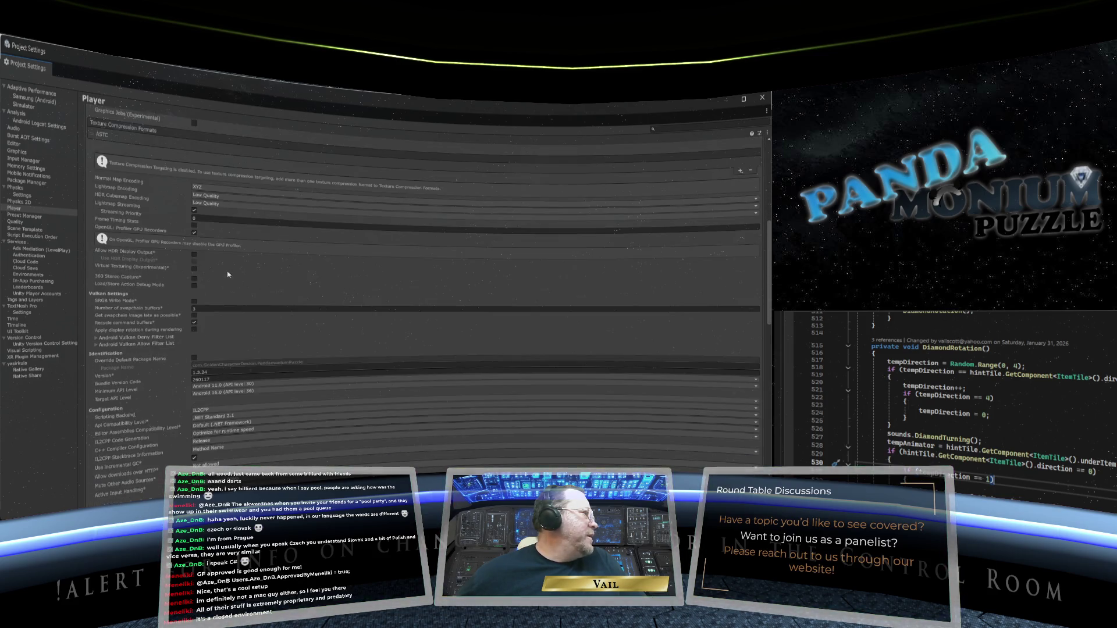
pyautogui.click(211, 253)
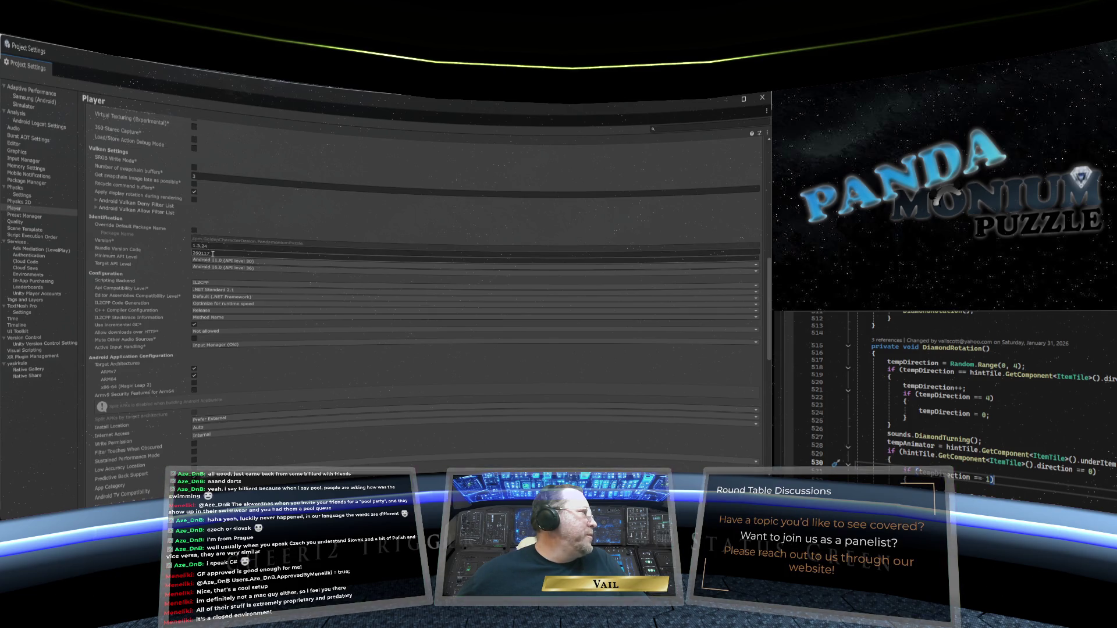
pyautogui.click(213, 253)
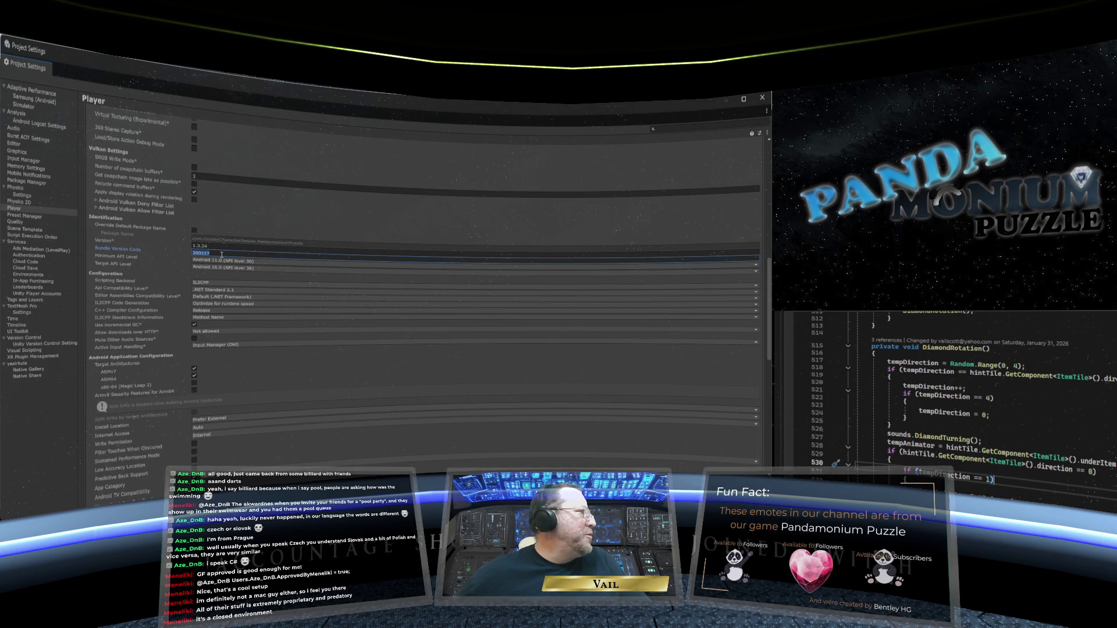
pyautogui.click(214, 254)
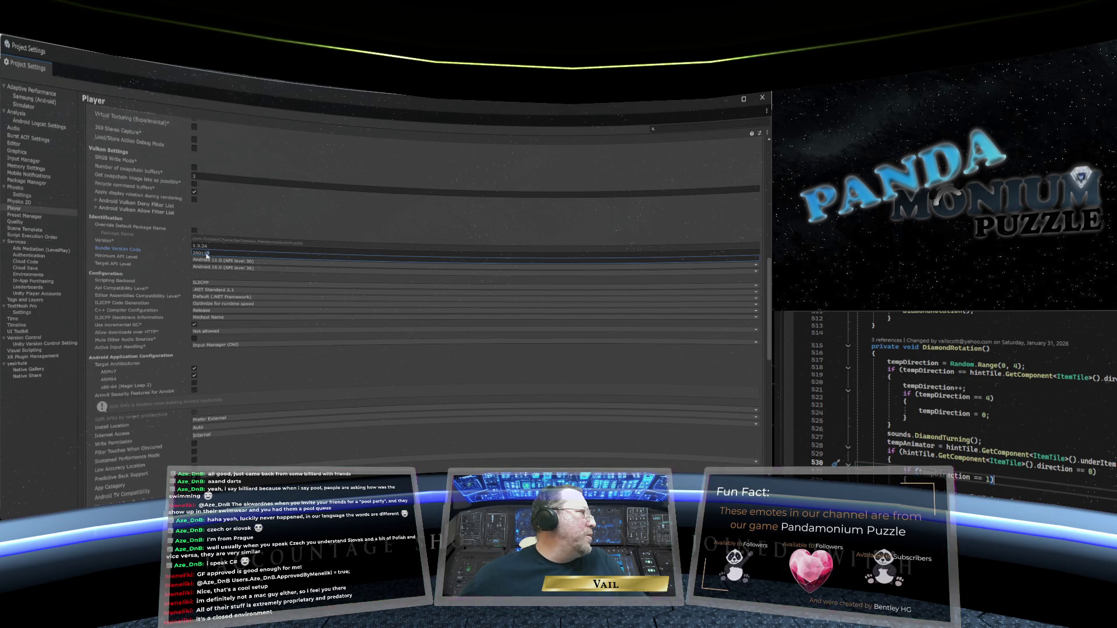
pyautogui.moveTo(204, 254); pyautogui.dragTo(216, 254)
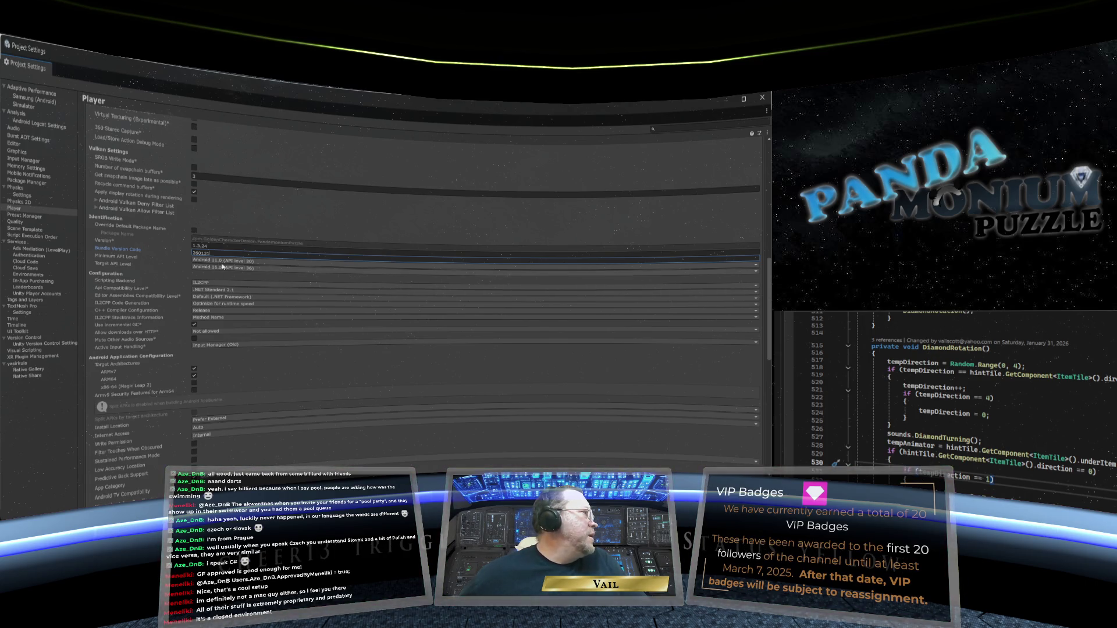
pyautogui.scroll(-5, 263, 279)
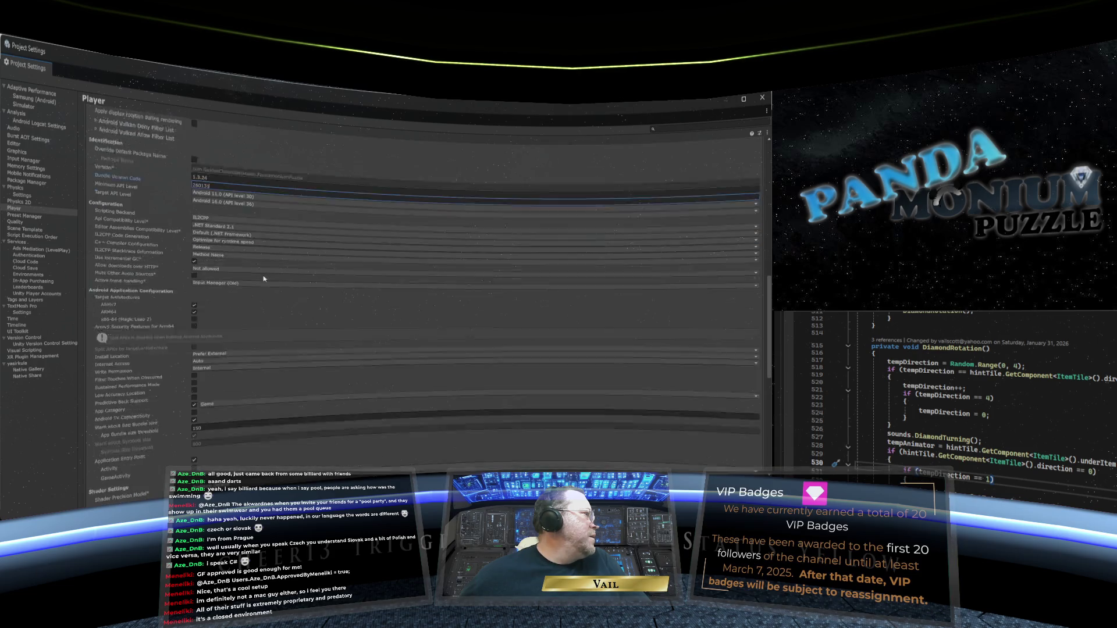
pyautogui.scroll(4, 263, 278)
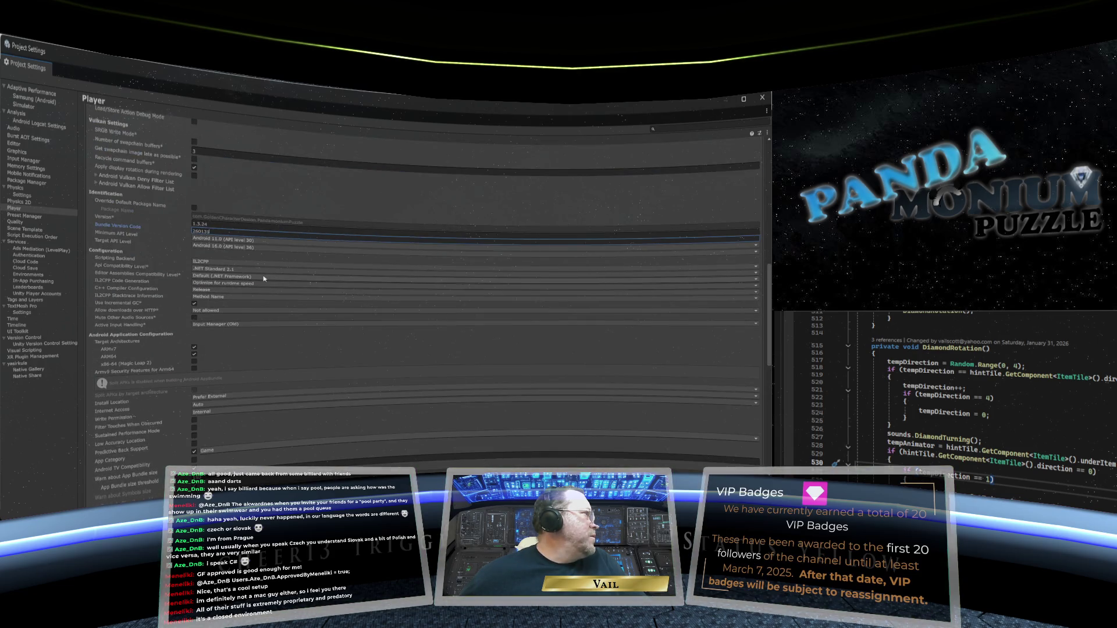
pyautogui.scroll(-15, 262, 279)
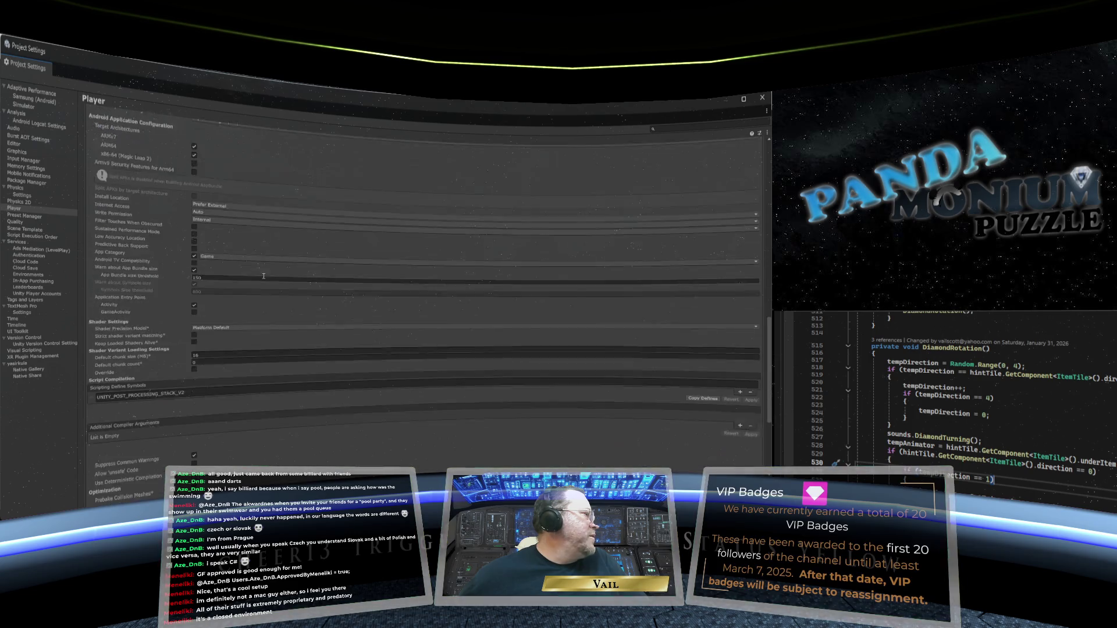
pyautogui.scroll(12, 263, 279)
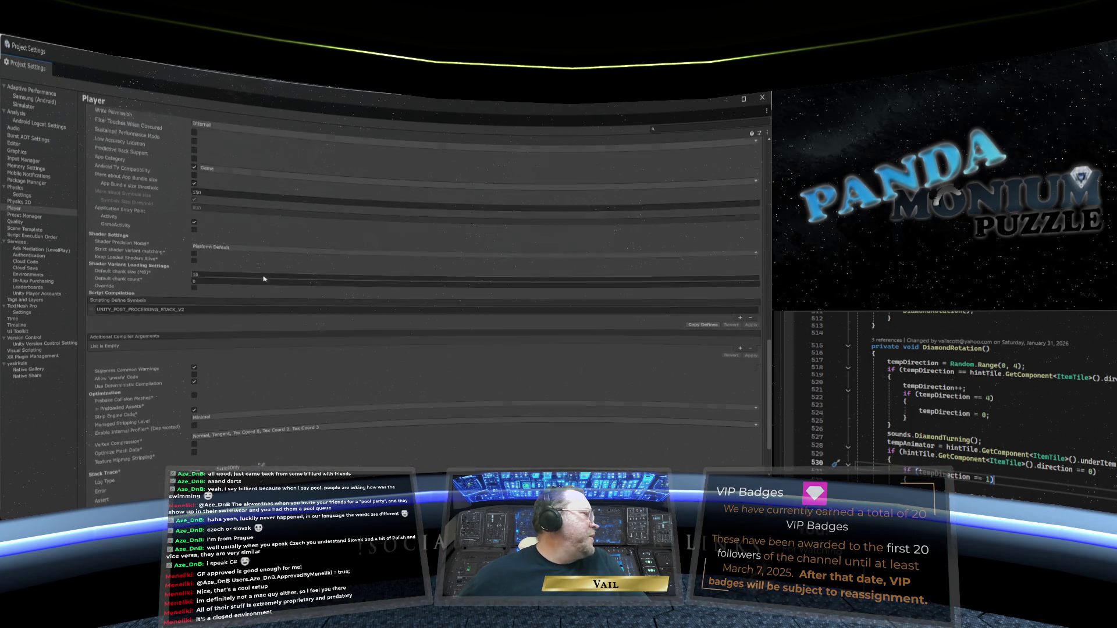
pyautogui.scroll(3, 261, 271)
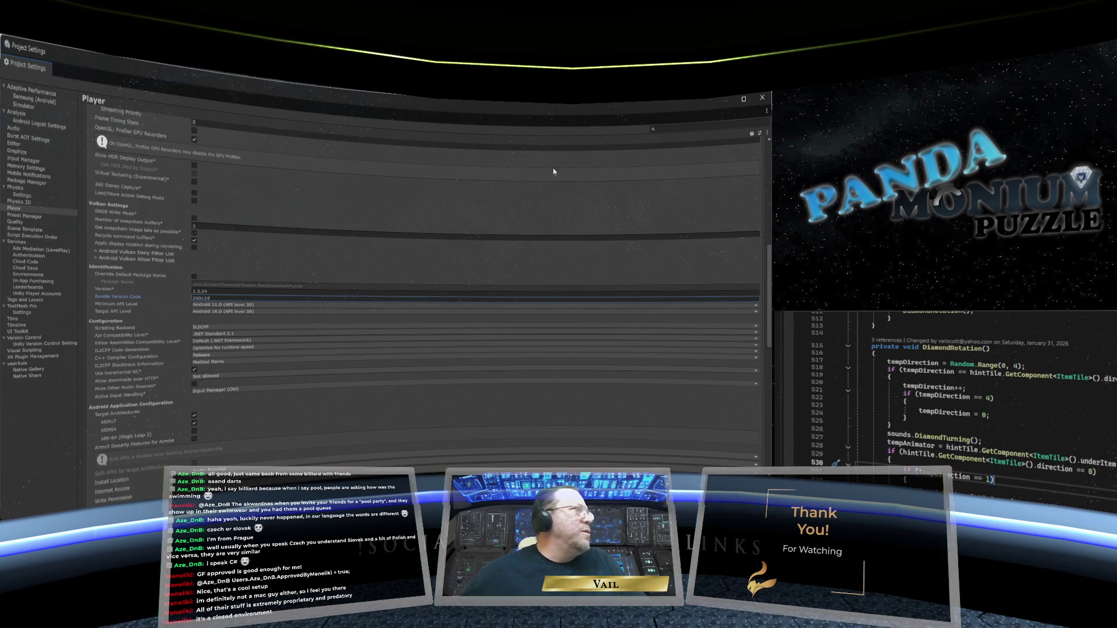
pyautogui.scroll(6, 613, 202)
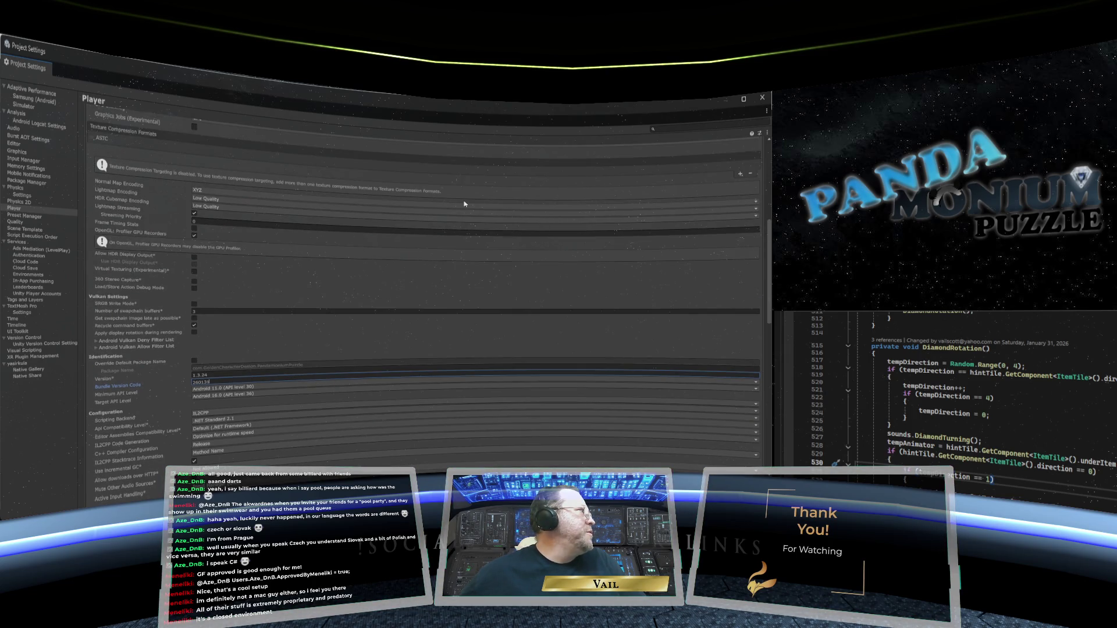
pyautogui.scroll(5, 614, 201)
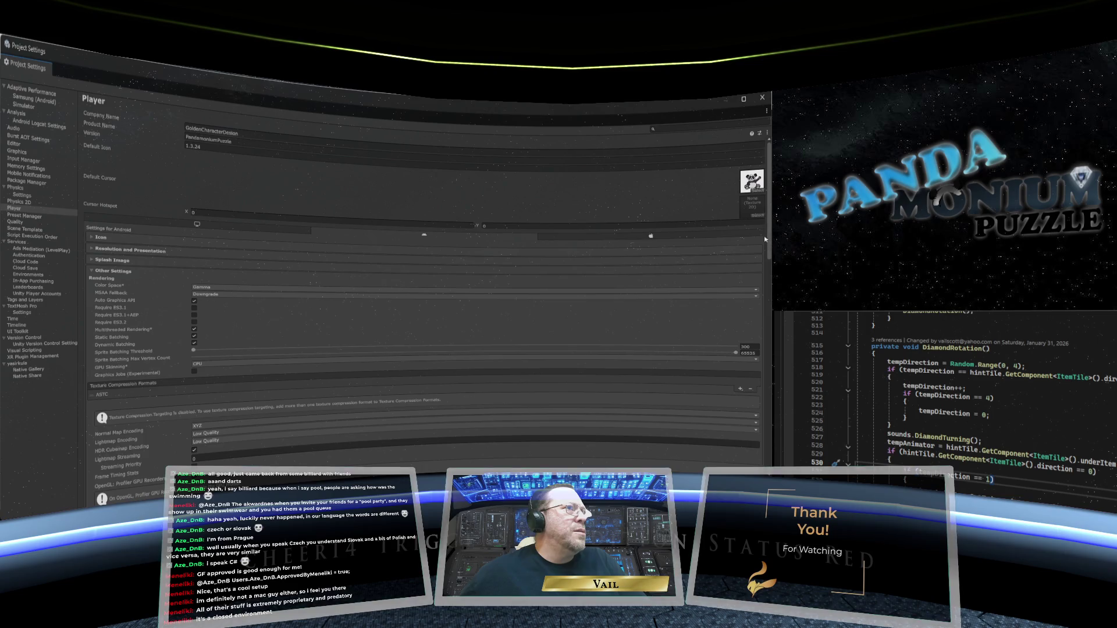
pyautogui.moveTo(769, 235); pyautogui.dragTo(761, 460)
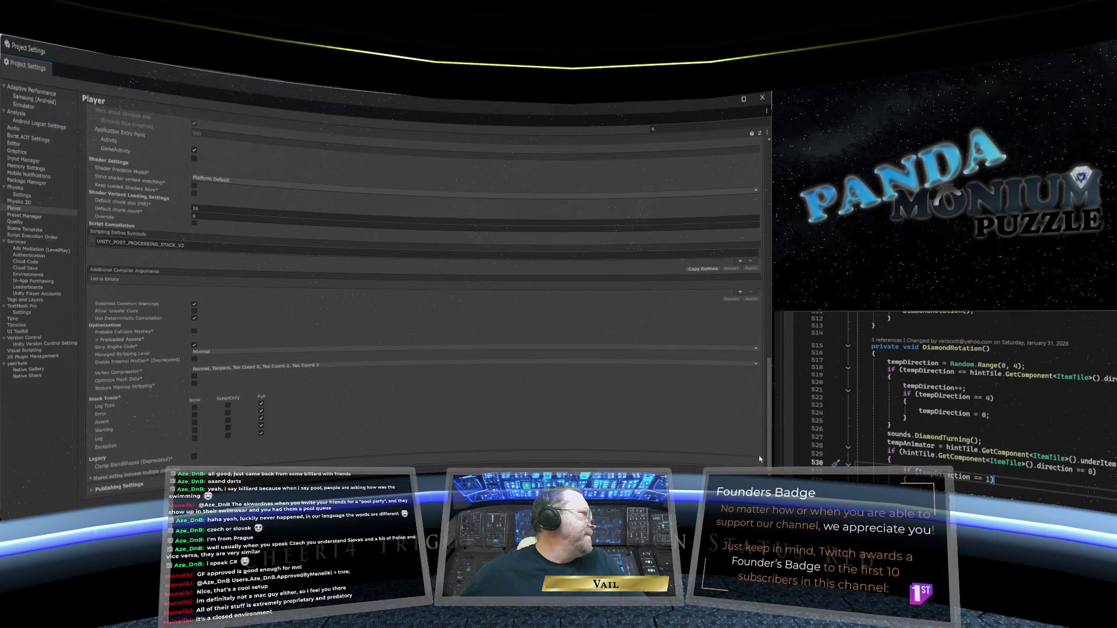
# - Enter the keystore and key passwords under Publishing Settings, then close Project Settings
pyautogui.click(729, 470)
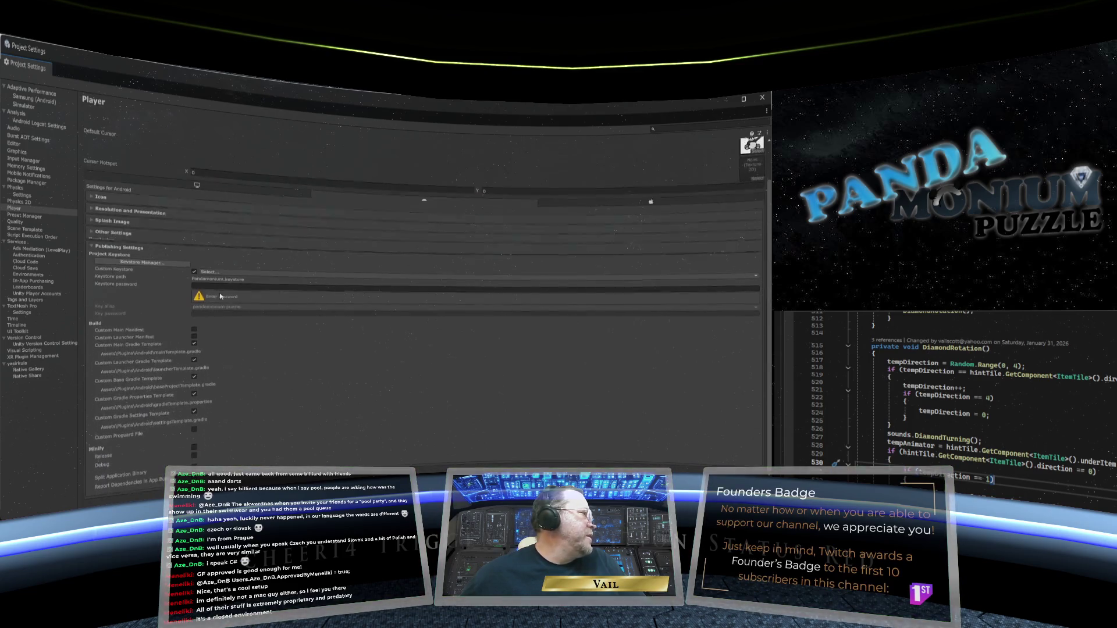
pyautogui.click(271, 285)
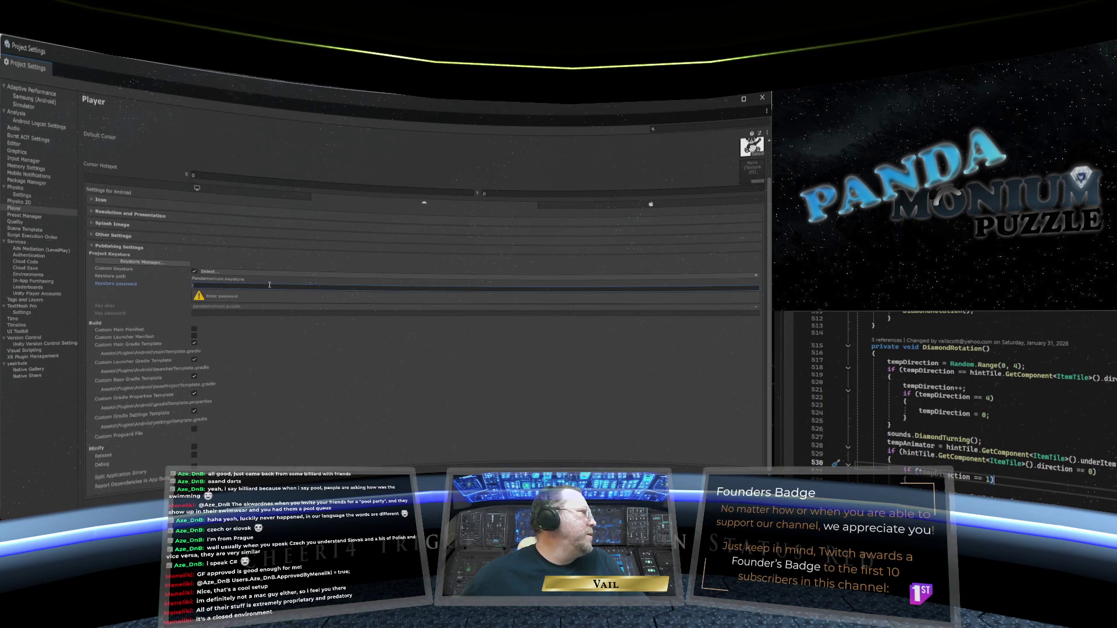
pyautogui.write('**************')
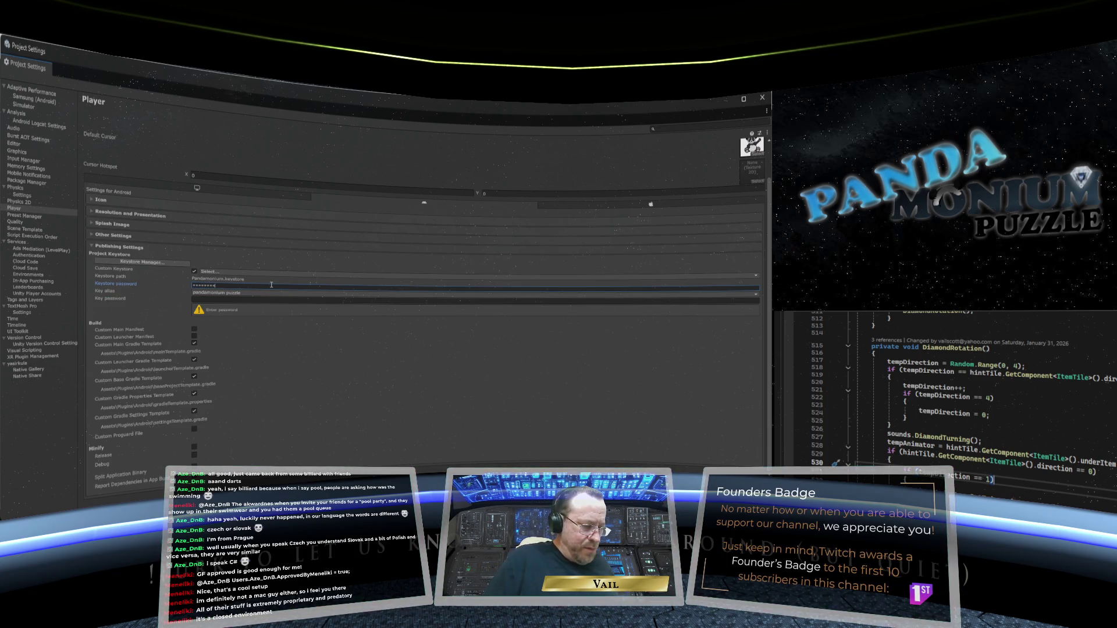
pyautogui.write('******')
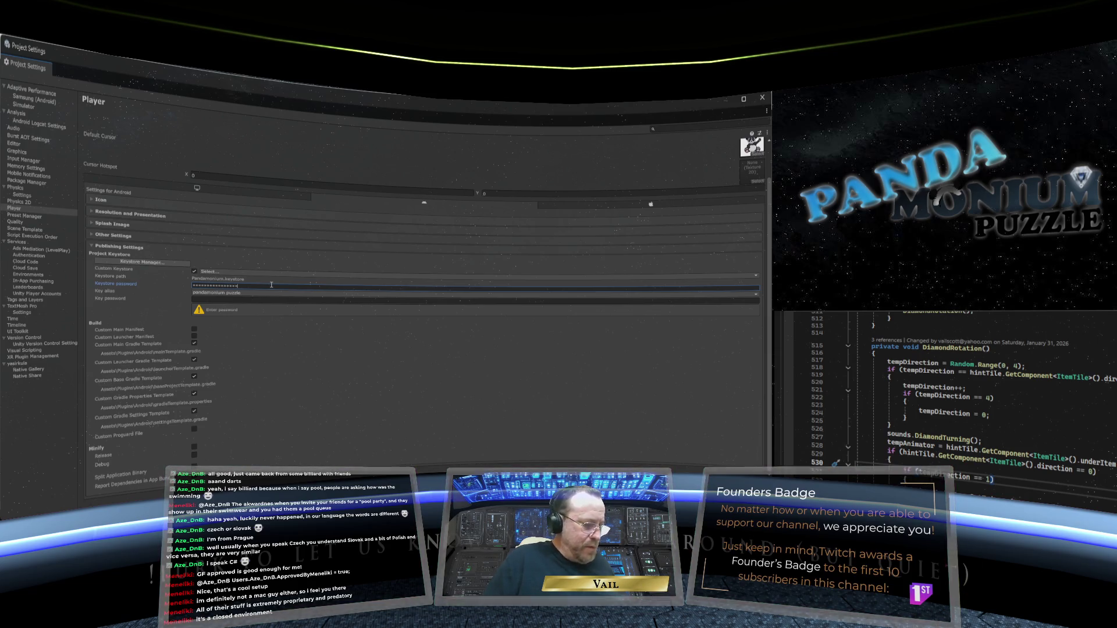
pyautogui.click(262, 300)
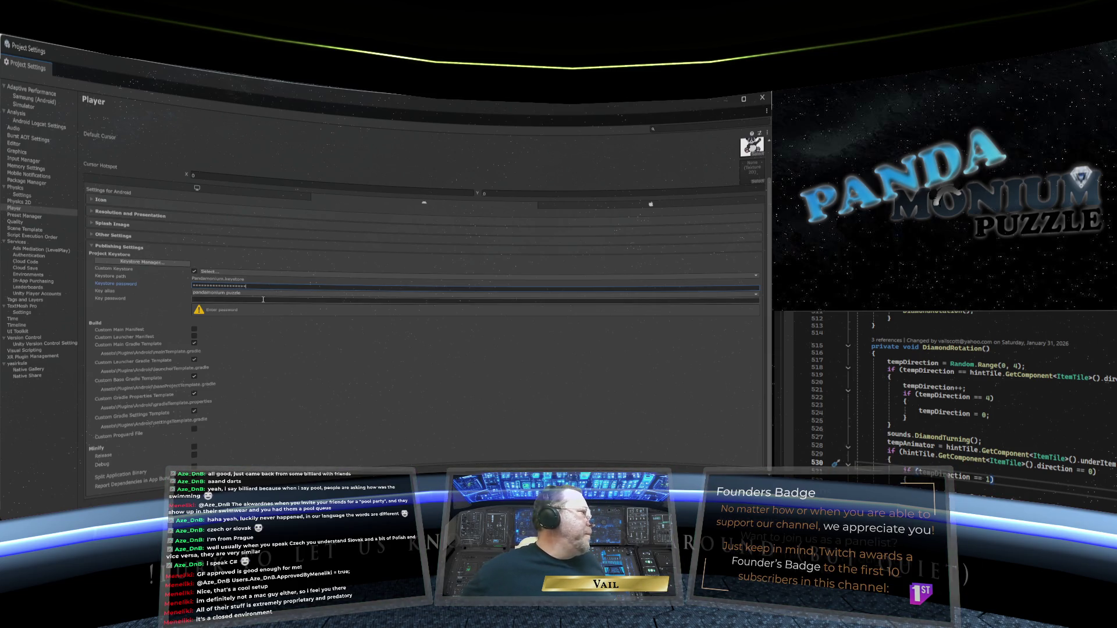
pyautogui.write('*')
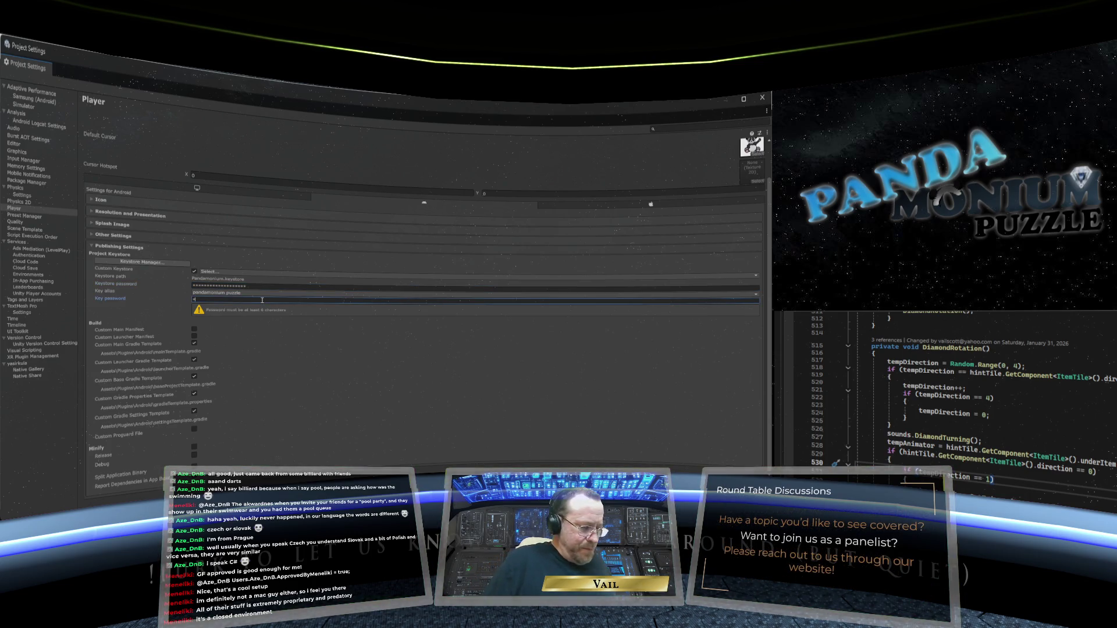
pyautogui.write('***')
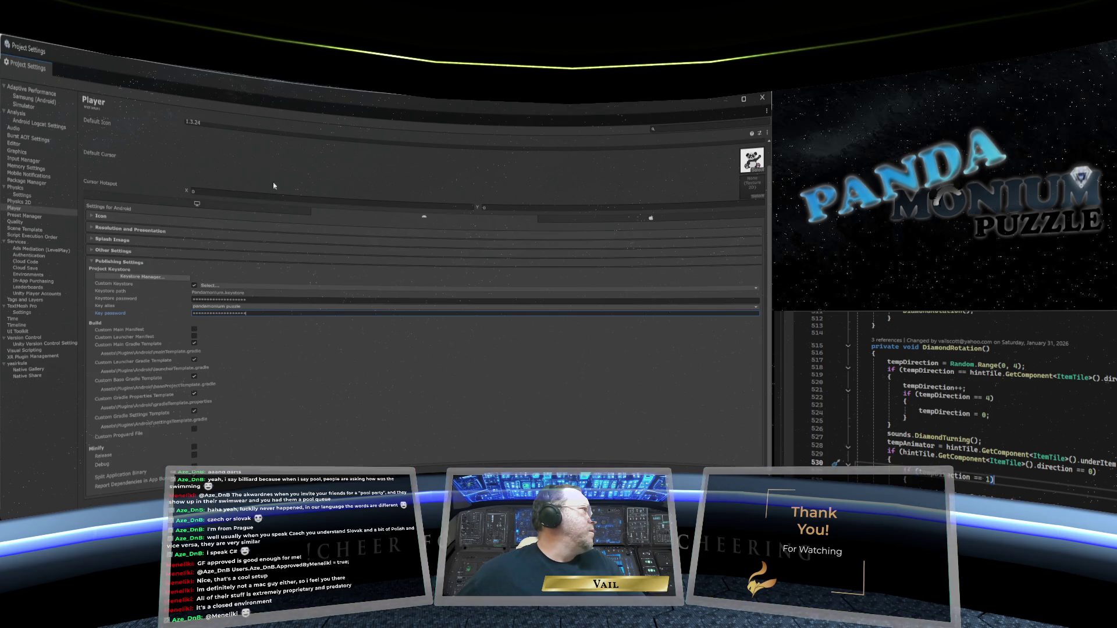
pyautogui.click(761, 99)
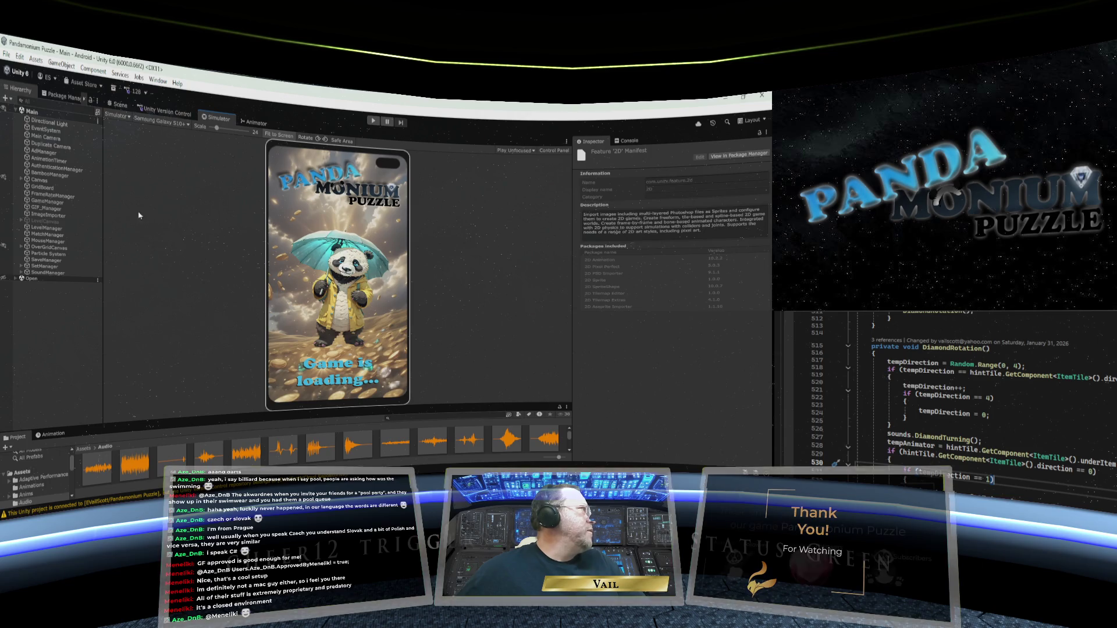
# - Start the Android build from File > Build Profiles to reach the AAB save prompt
pyautogui.click(8, 56)
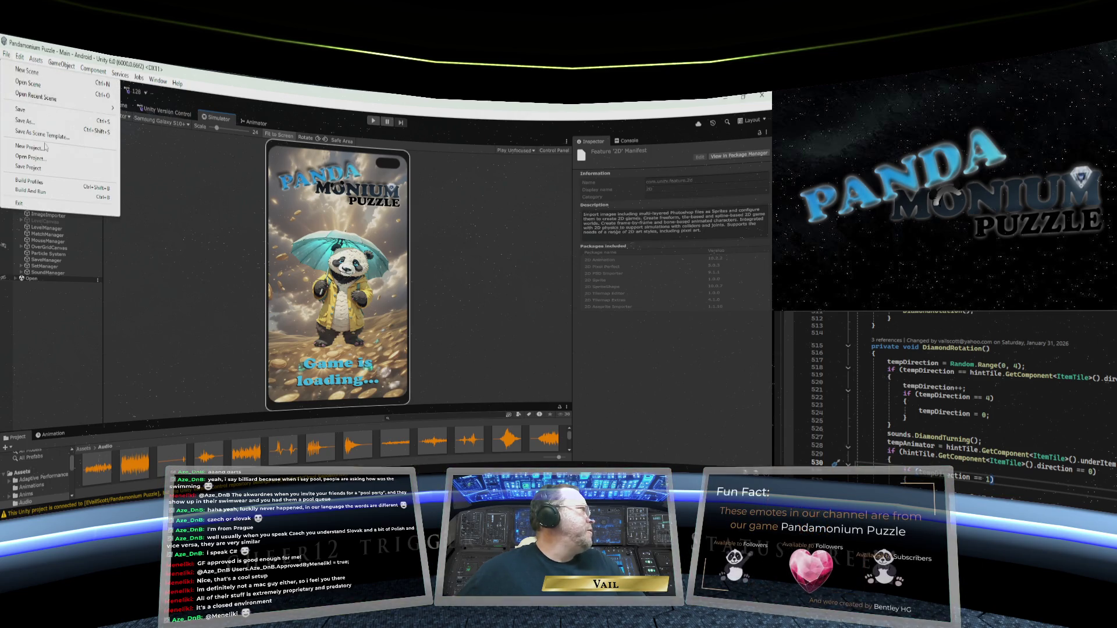
pyautogui.click(40, 182)
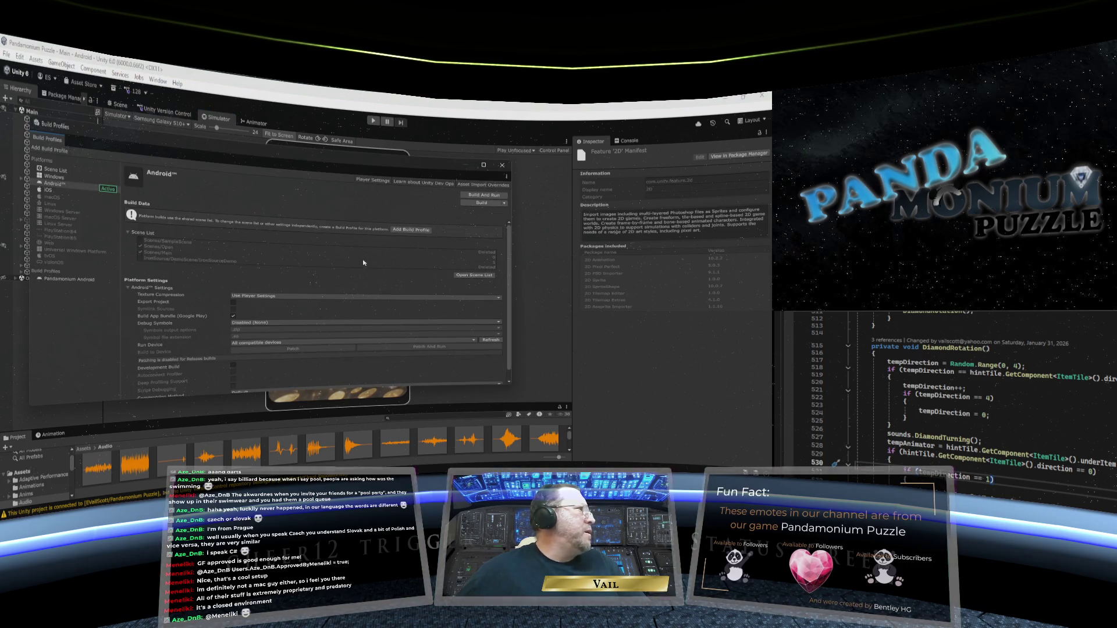
pyautogui.click(474, 203)
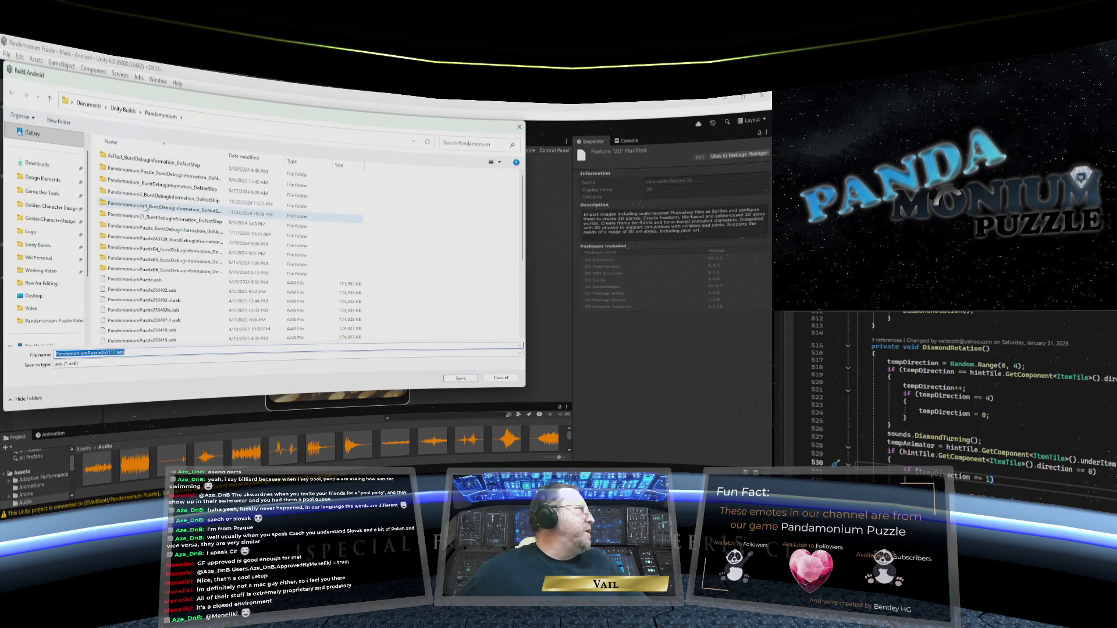
# - Save the build as PandamoniumPuzzle260131.aab and accept the gradle template update
pyautogui.scroll(-6, 120, 268)
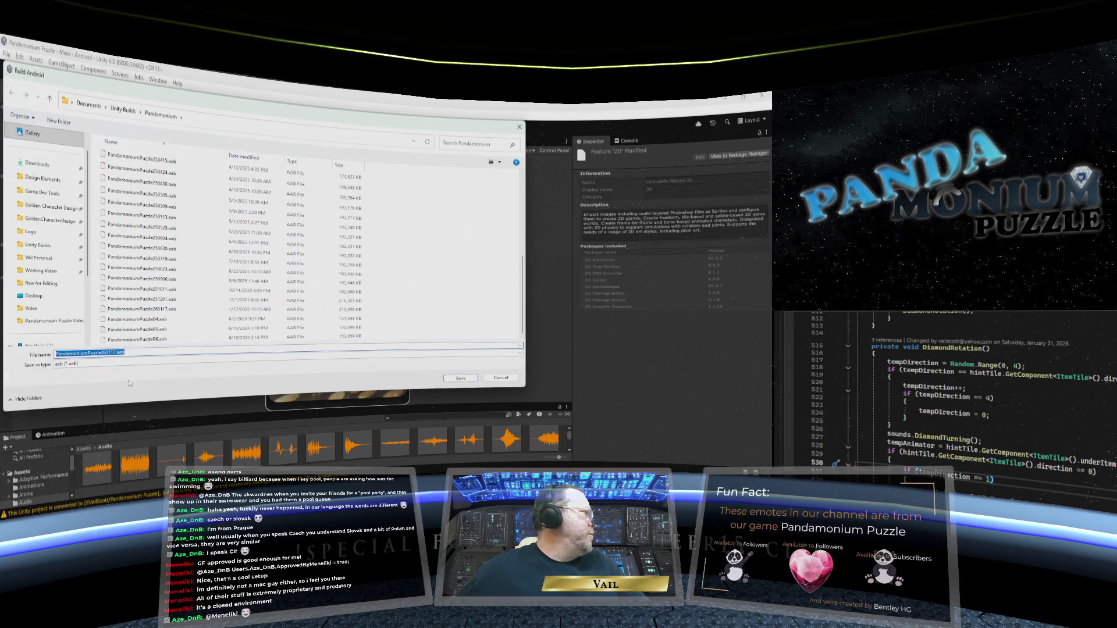
pyautogui.click(116, 353)
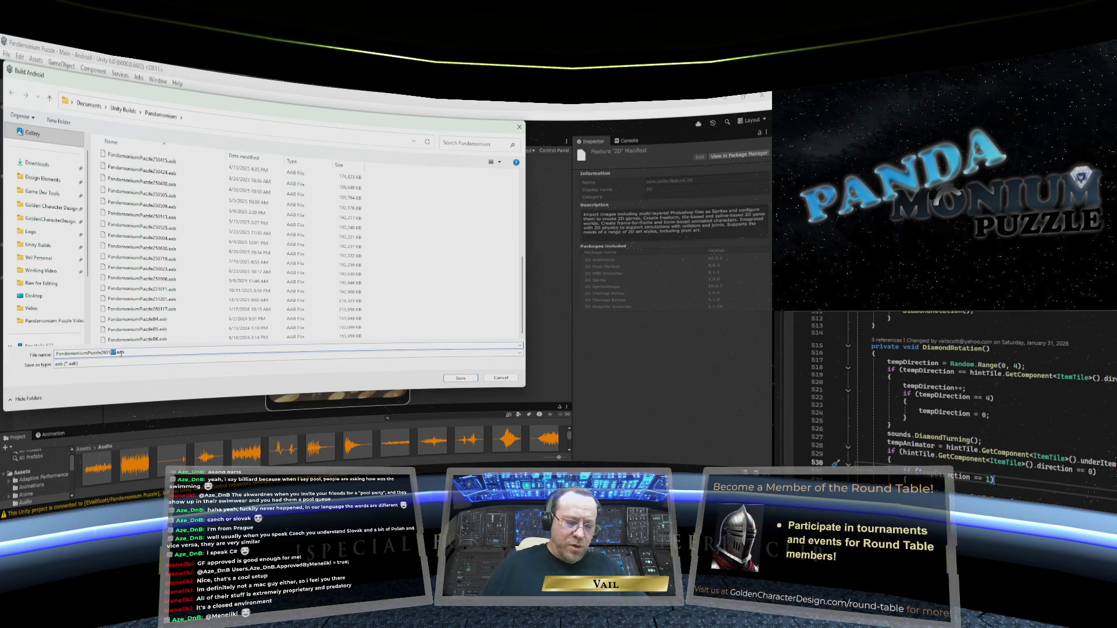
pyautogui.write('31')
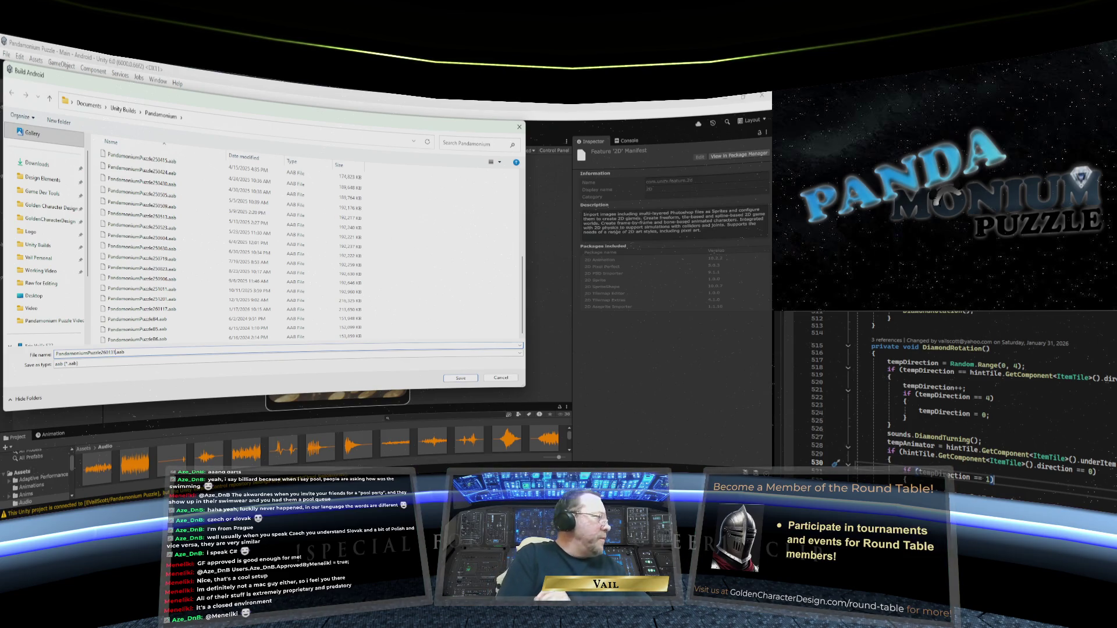
pyautogui.click(460, 377)
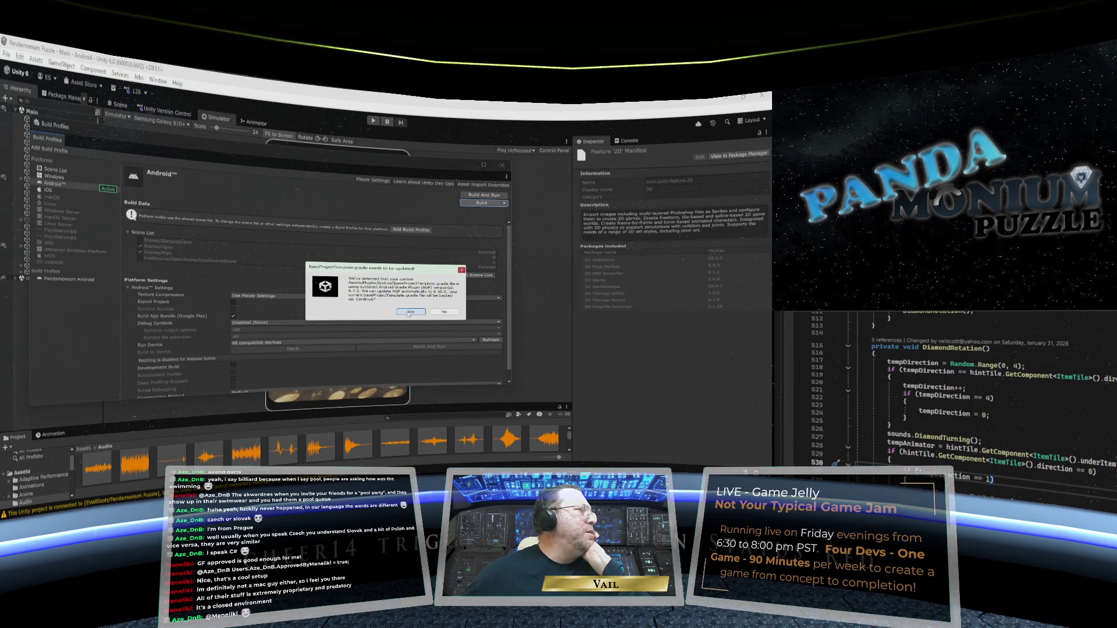
pyautogui.click(410, 312)
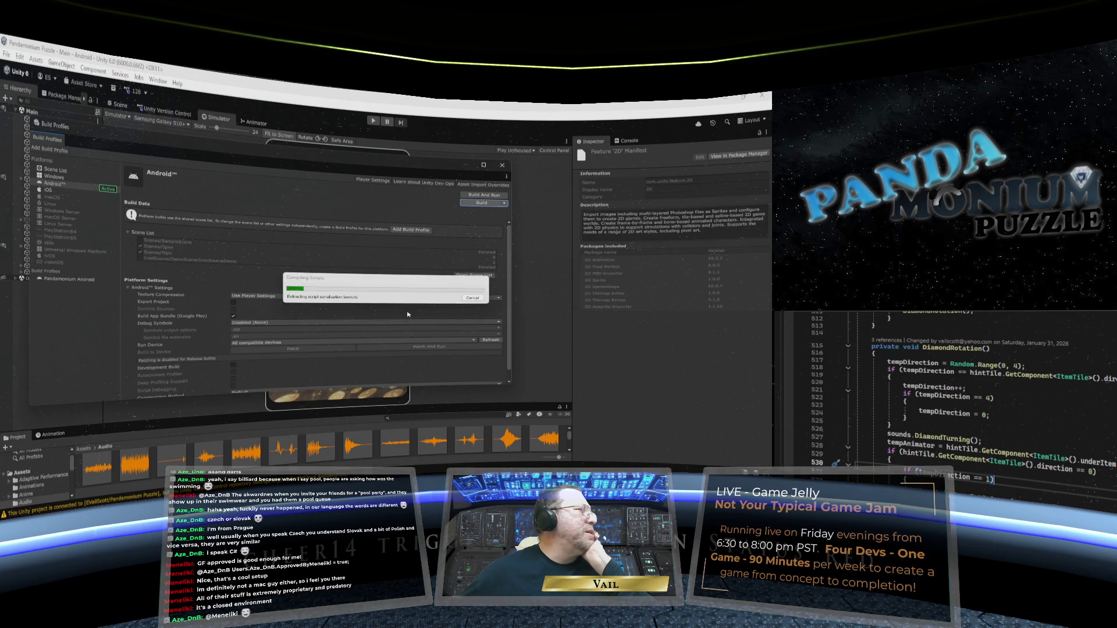
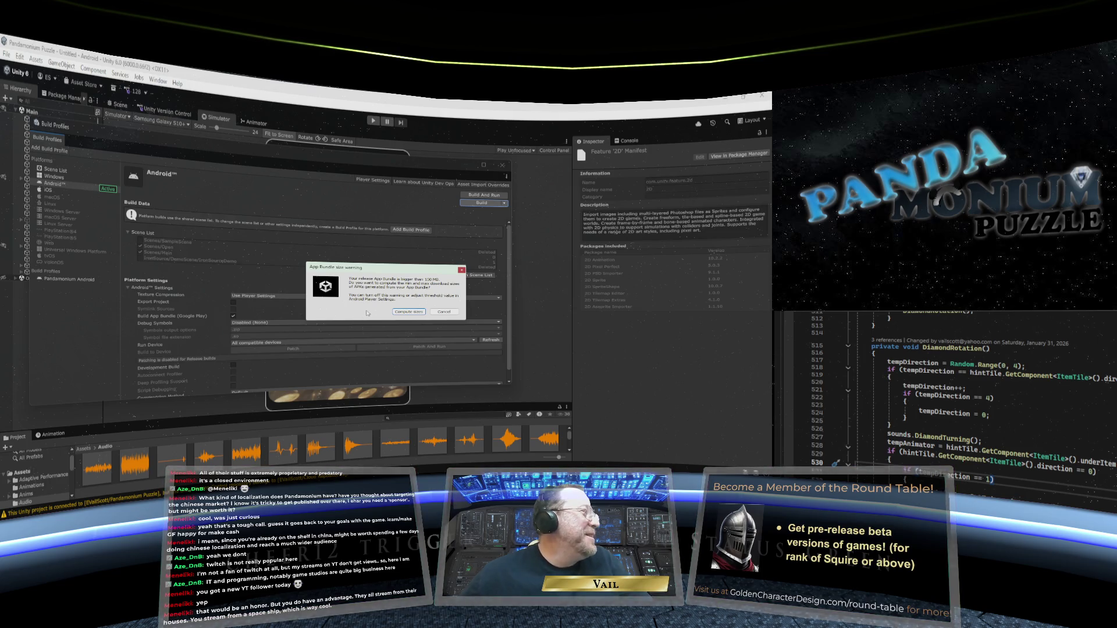
# - Compute the app bundle download sizes, acknowledge the base module size, and close Build Profiles
pyautogui.click(409, 312)
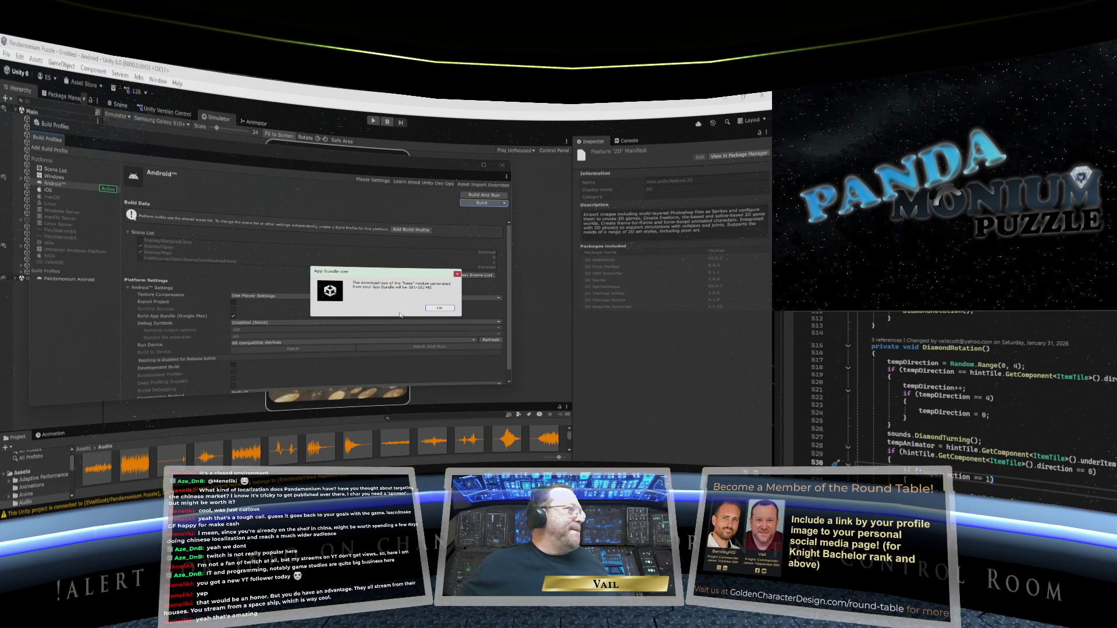
pyautogui.click(441, 309)
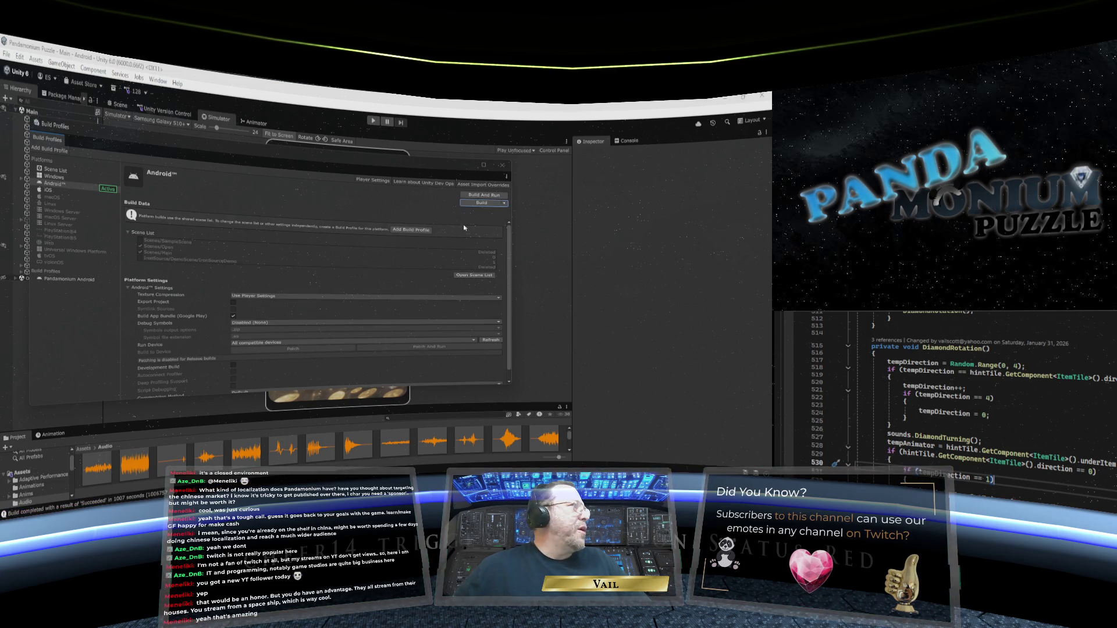
pyautogui.click(503, 165)
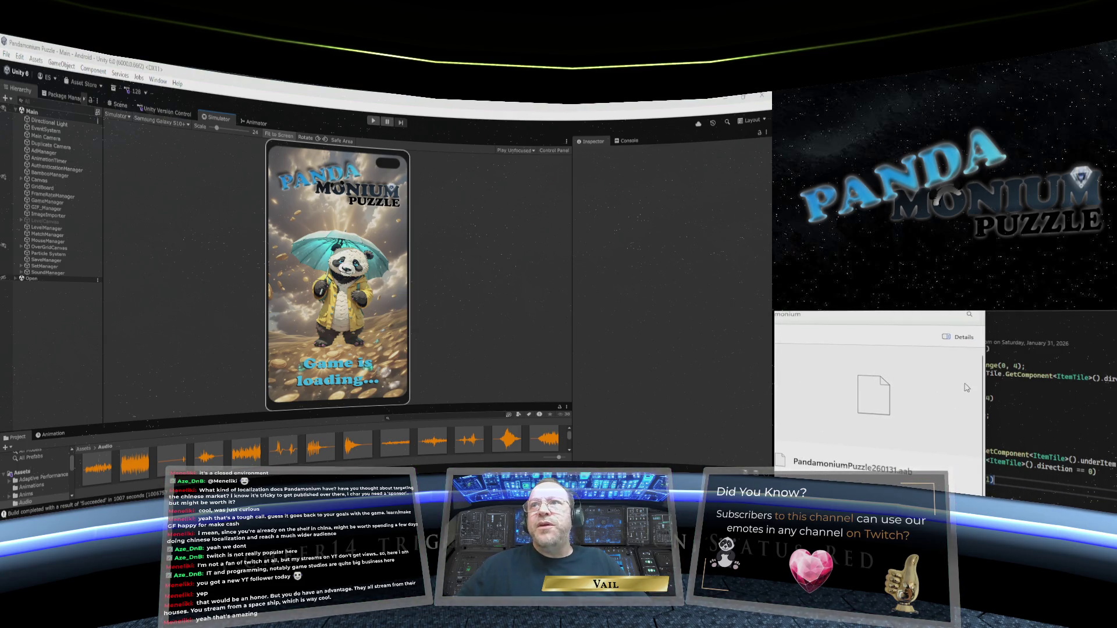
pyautogui.moveTo(989, 381); pyautogui.dragTo(768, 382)
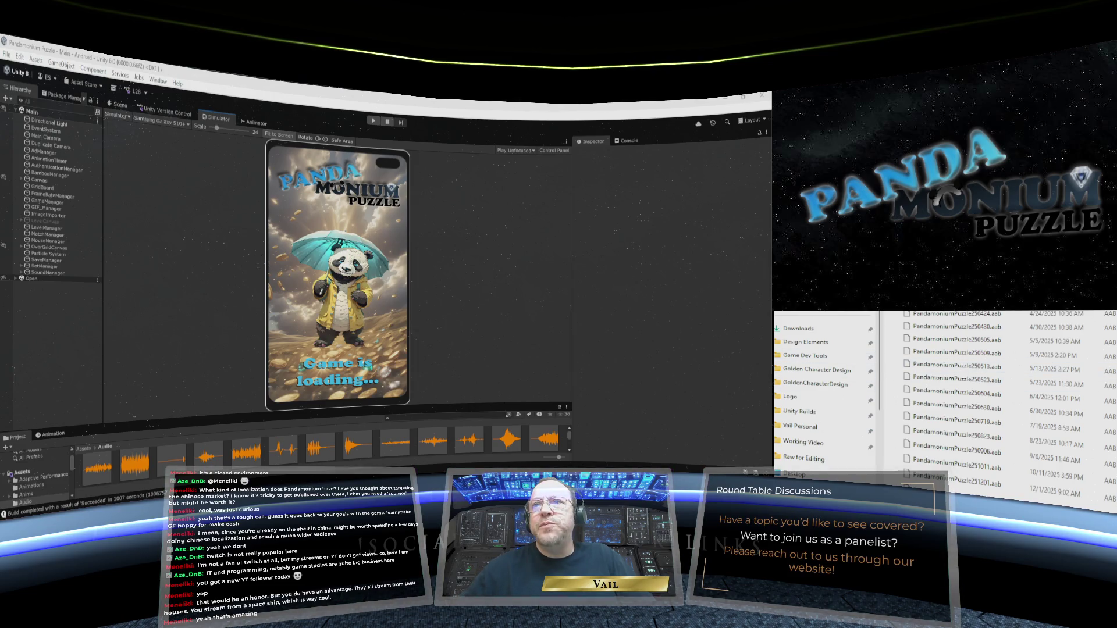
# - Scroll the build folder to list the dated PandamoniumPuzzle app bundles
pyautogui.scroll(-2, 1028, 435)
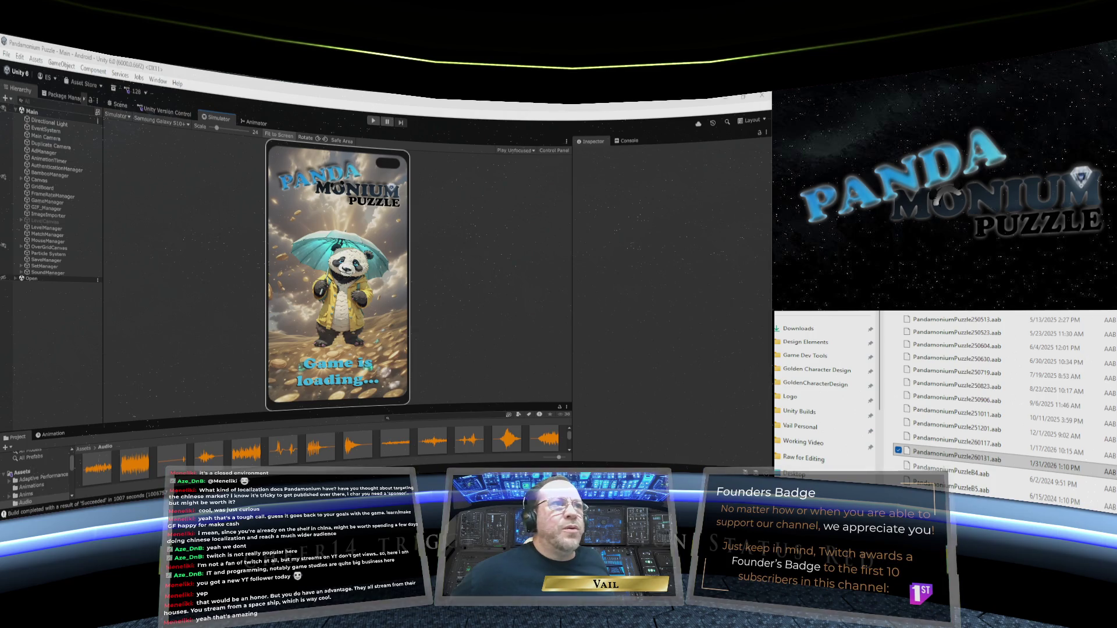
# - Select the newest build PandamoniumPuzzle260131.aab, then switch to the code editor window
pyautogui.click(967, 461)
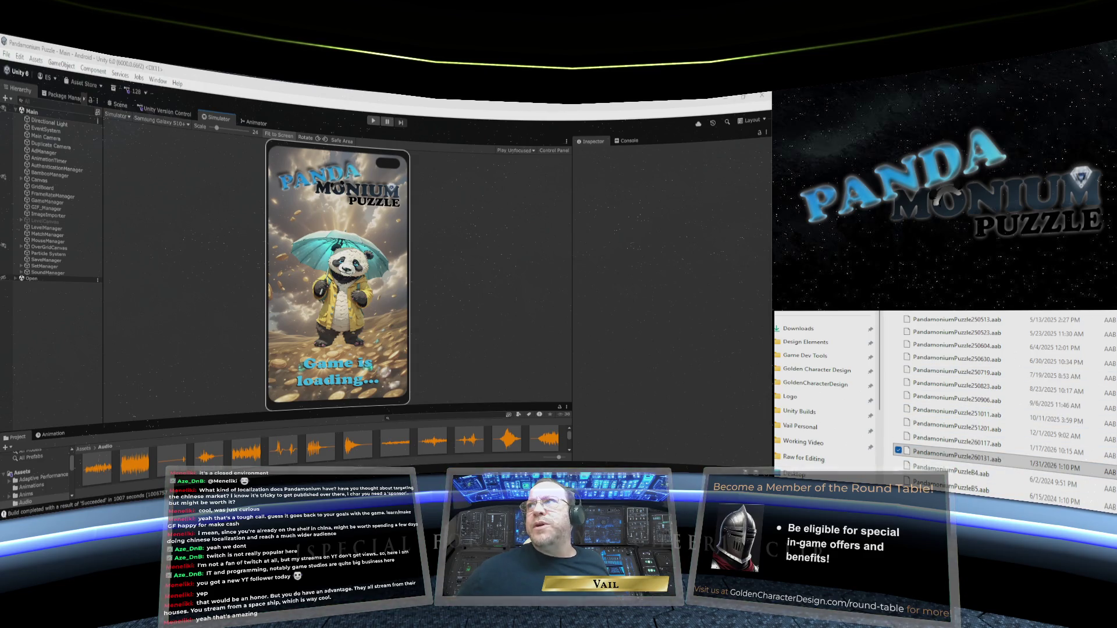
pyautogui.hotkey('alt', 'Tab')
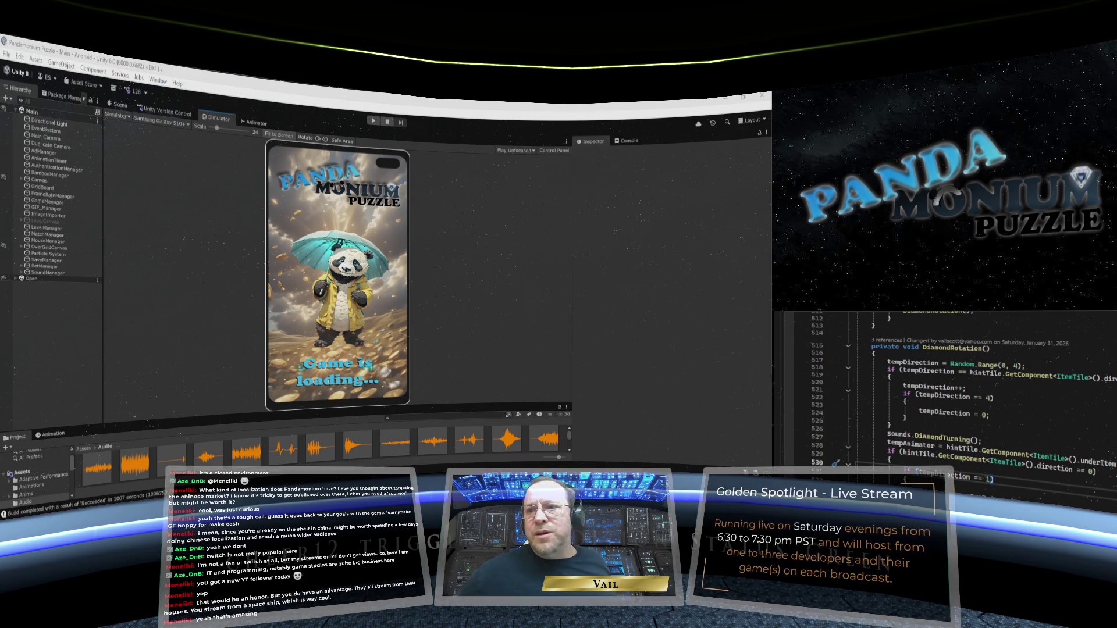
# - Bring the Pandamonium Puzzle release notes in Notepad to the front
pyautogui.hotkey('alt', 'Tab')
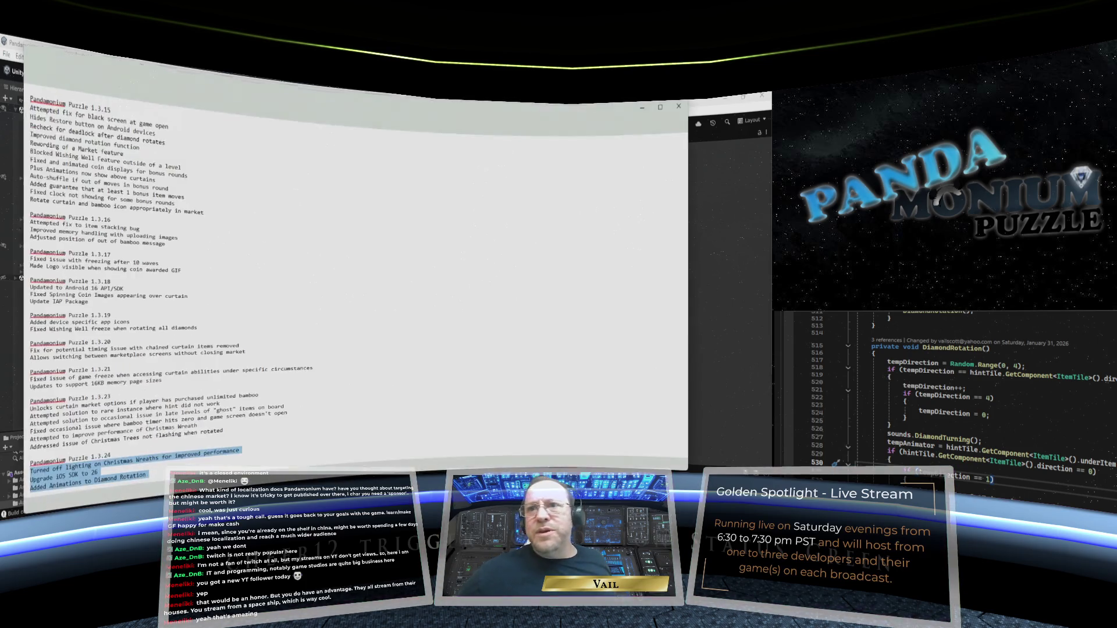
# - Review the selected 1.3.24 release-note lines, then minimize Notepad to return to Unity
pyautogui.scroll(1, 221, 395)
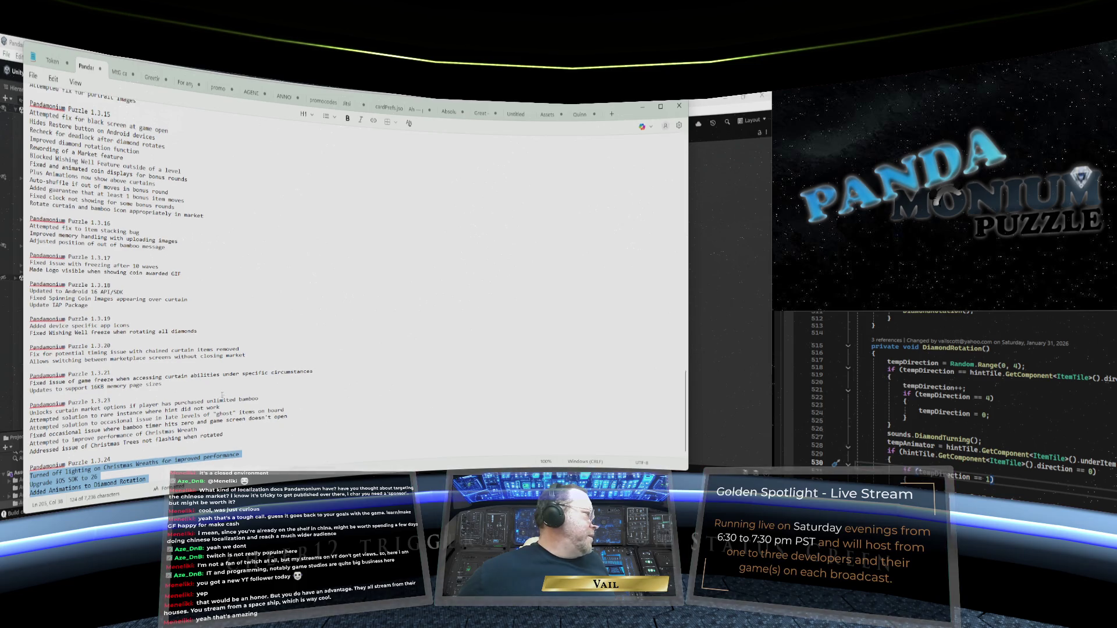
pyautogui.rightClick(68, 482)
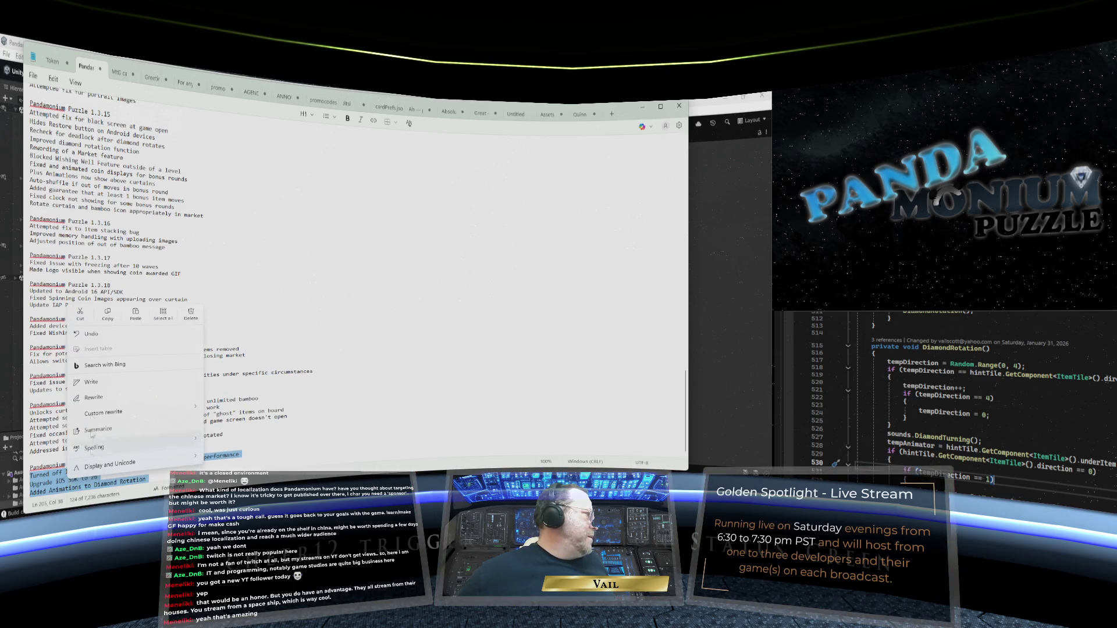
pyautogui.click(107, 314)
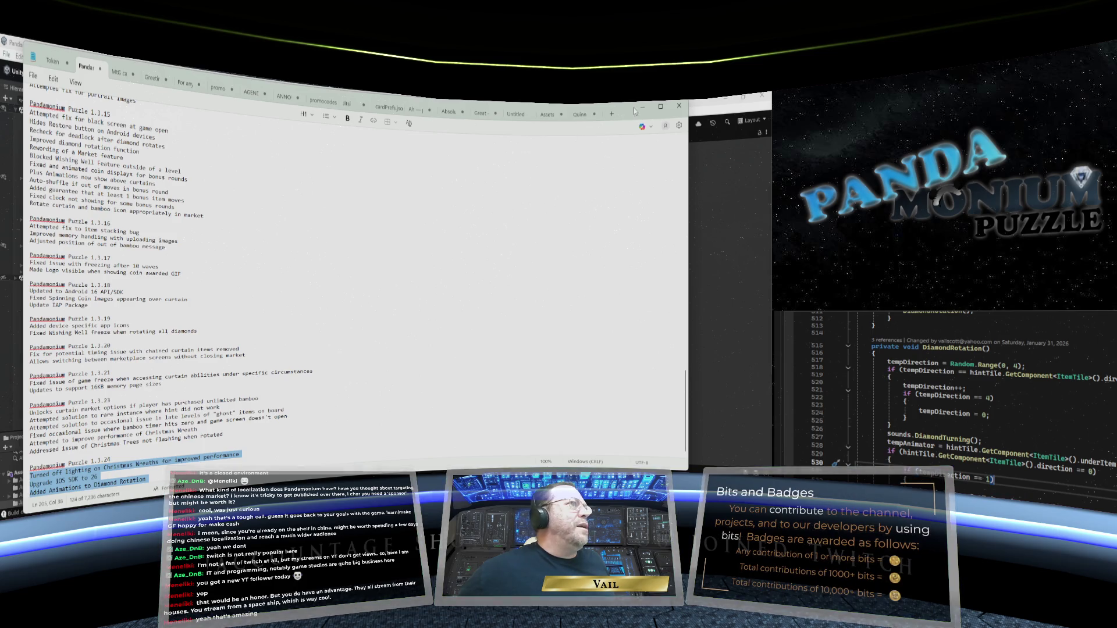
pyautogui.click(636, 110)
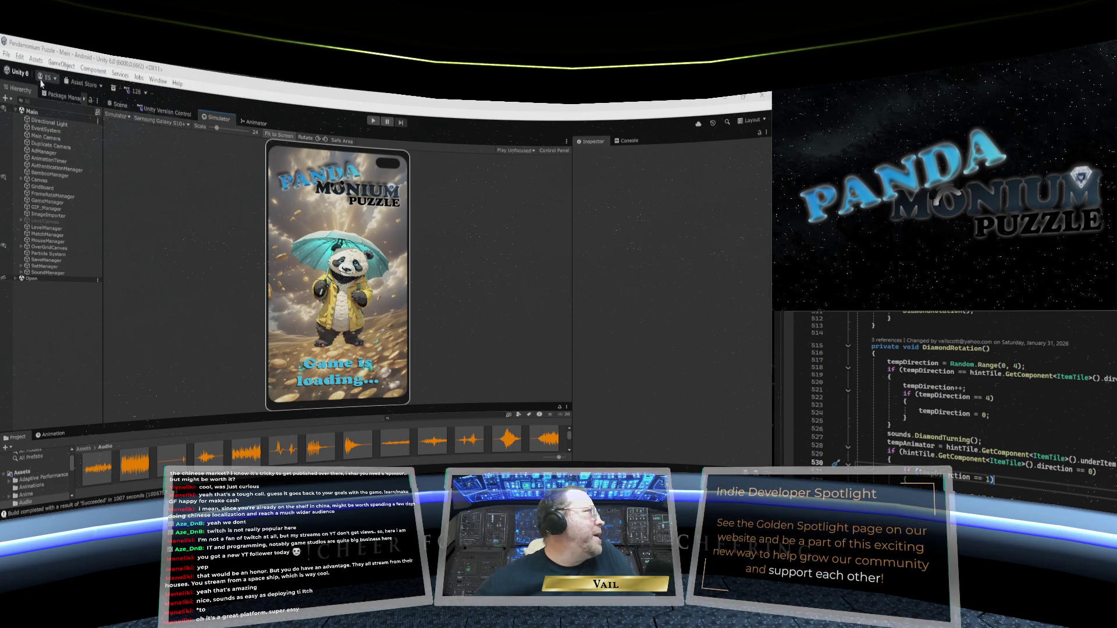
# - Open Build Profiles from Unity's File menu
pyautogui.click(7, 57)
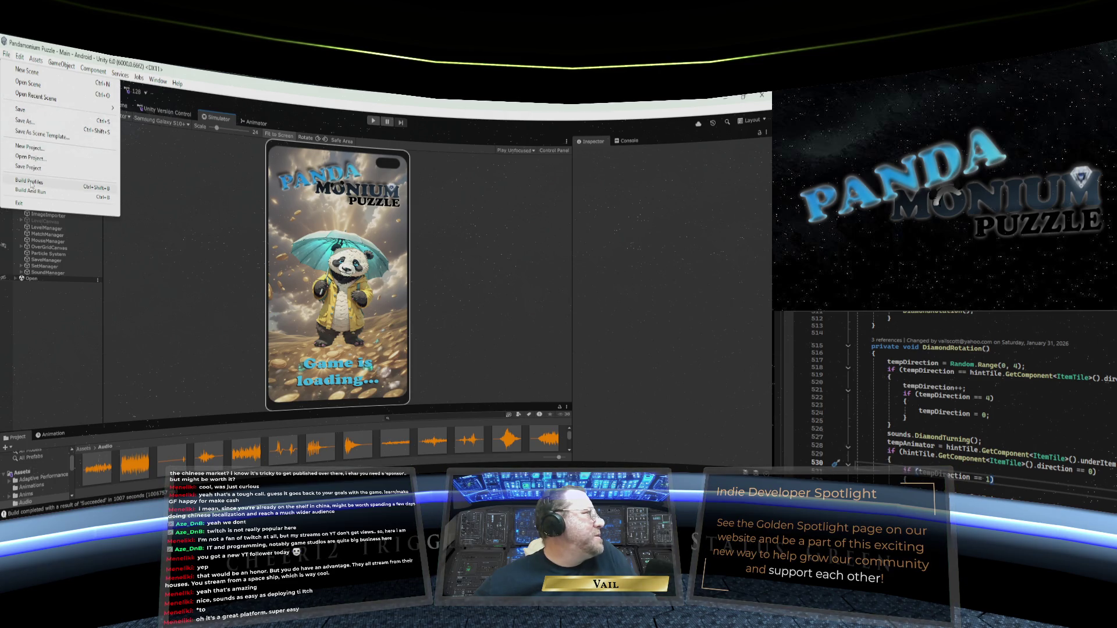
pyautogui.click(29, 181)
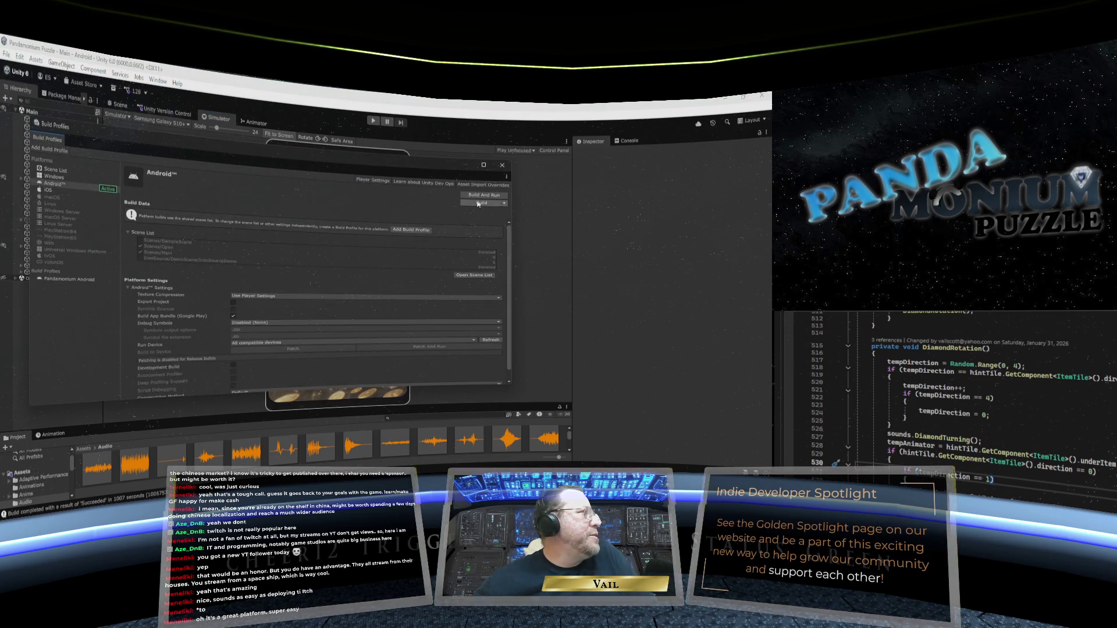
# - Select iOS in Build Profiles and switch the project's platform to it
pyautogui.click(52, 191)
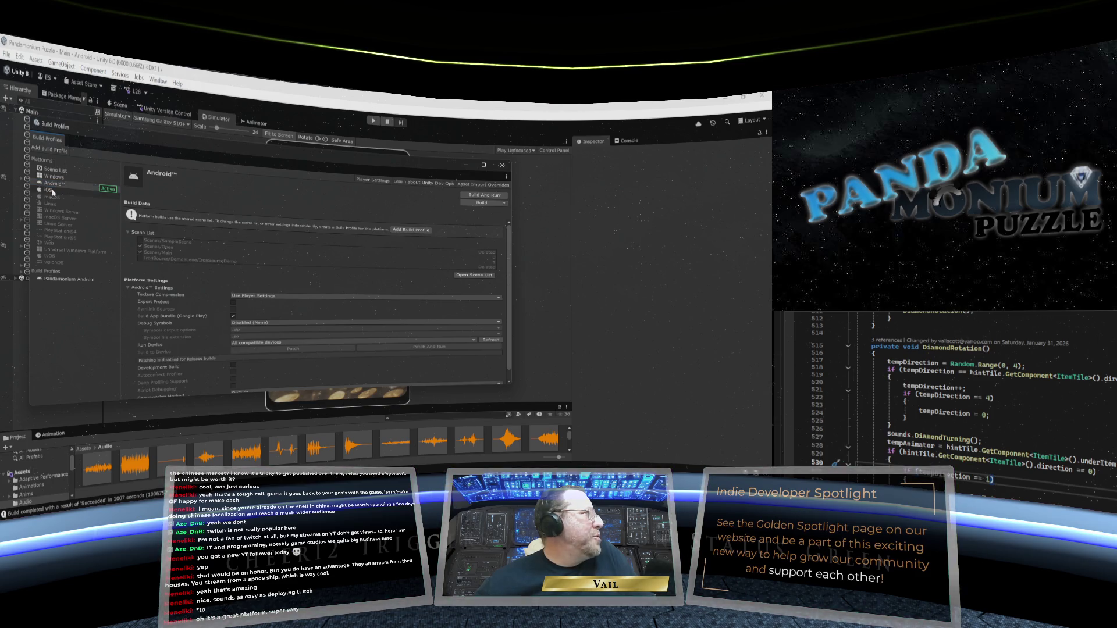
pyautogui.click(476, 198)
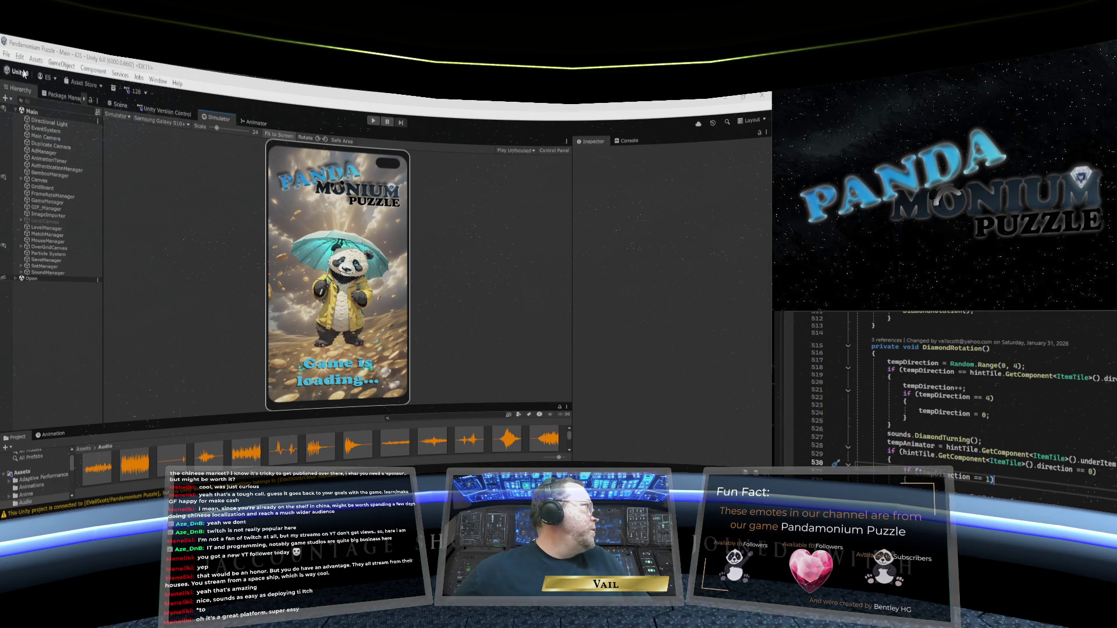
pyautogui.click(10, 58)
# - Retype the Company Name on the Player settings page (starting 'H') and close Project Settings
pyautogui.moveTo(19, 58)
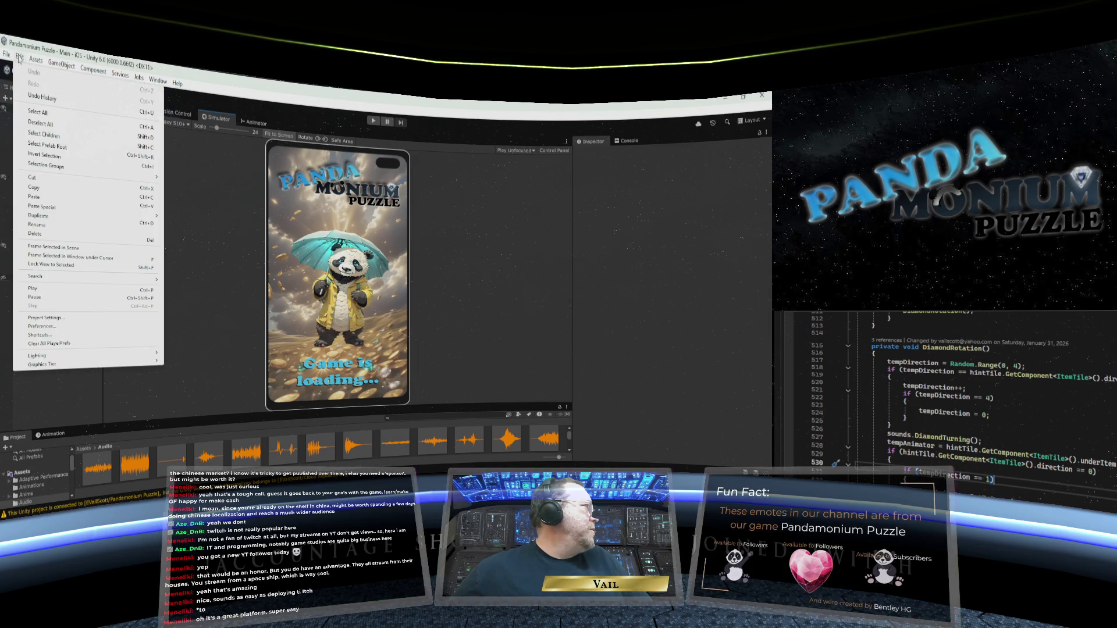
pyautogui.click(52, 317)
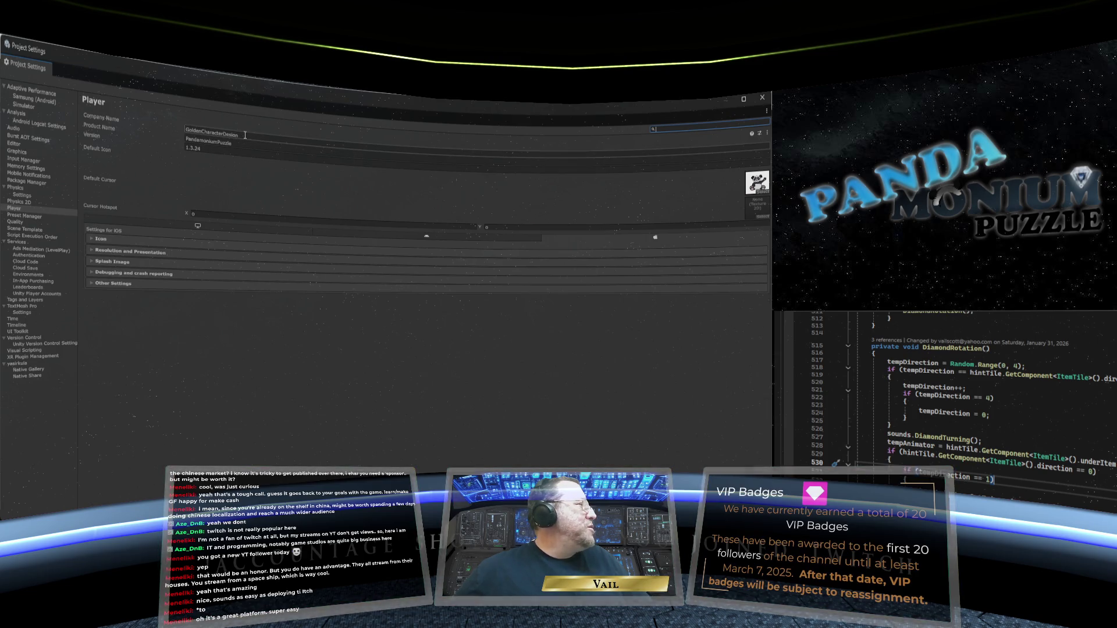
pyautogui.click(245, 135)
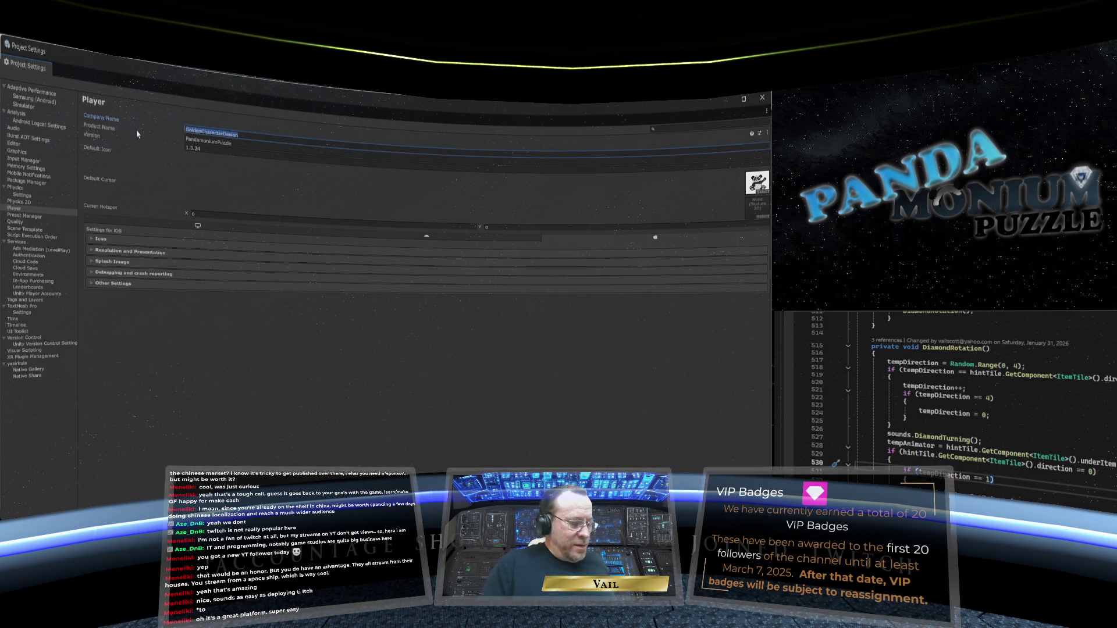
pyautogui.write('HHC')
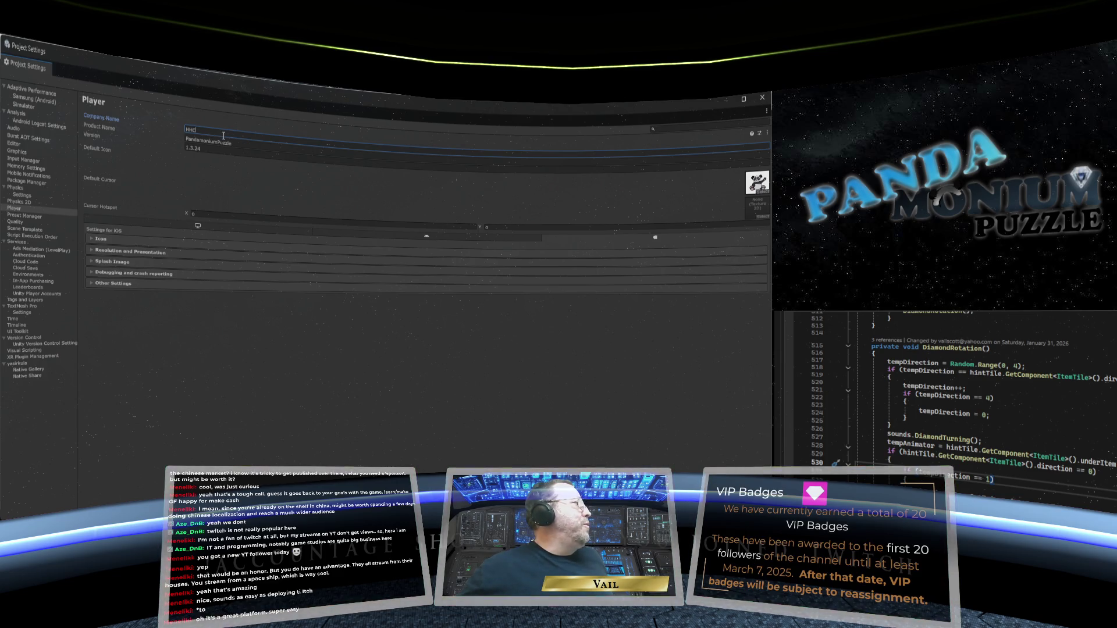
pyautogui.click(762, 98)
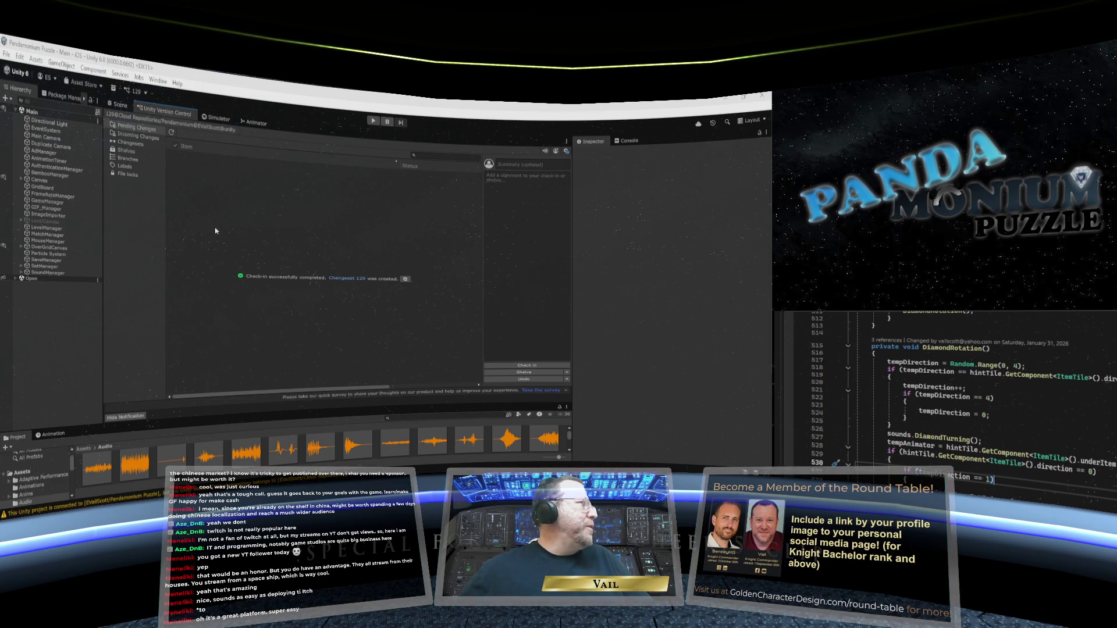
# - Switch to the Simulator tab to show the game's loading screen on a simulated phone
pyautogui.click(226, 121)
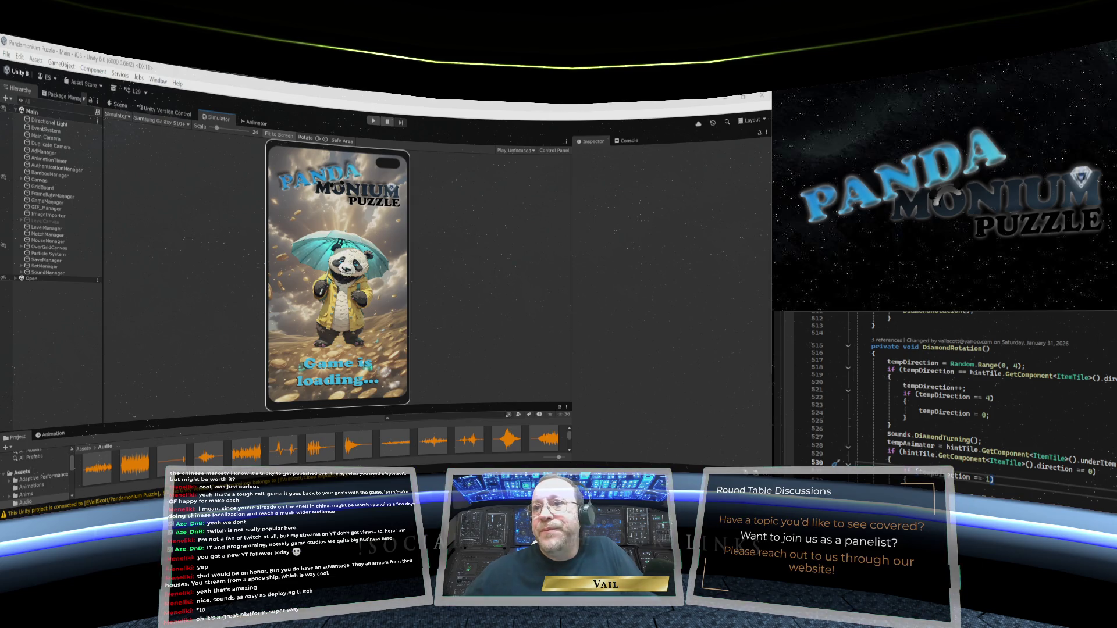
pyautogui.scroll(-3, 954, 395)
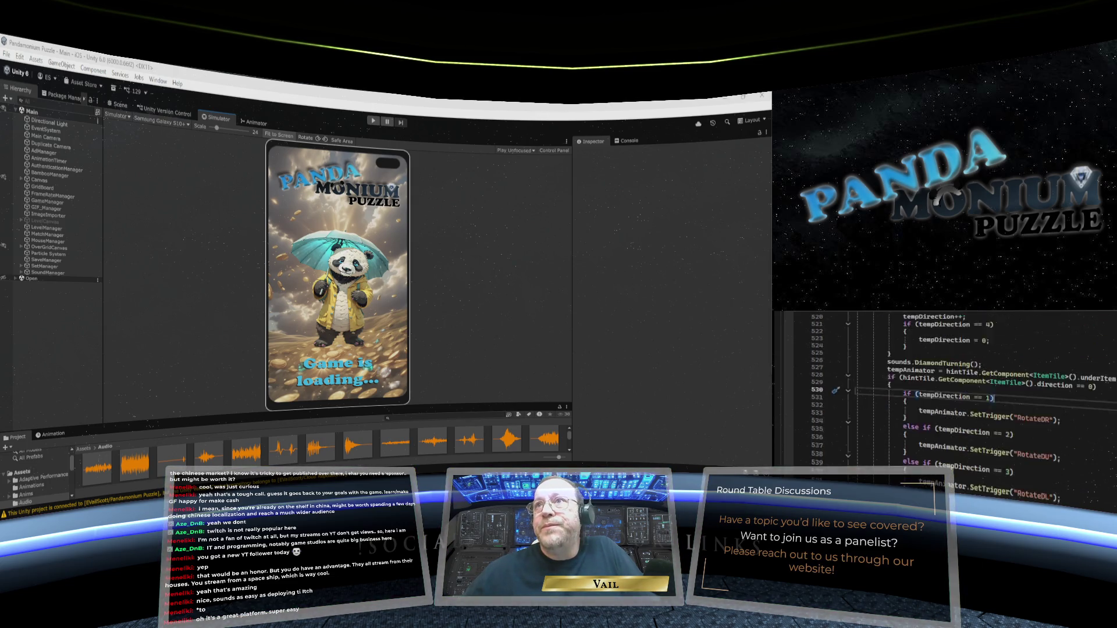
pyautogui.scroll(5, 951, 324)
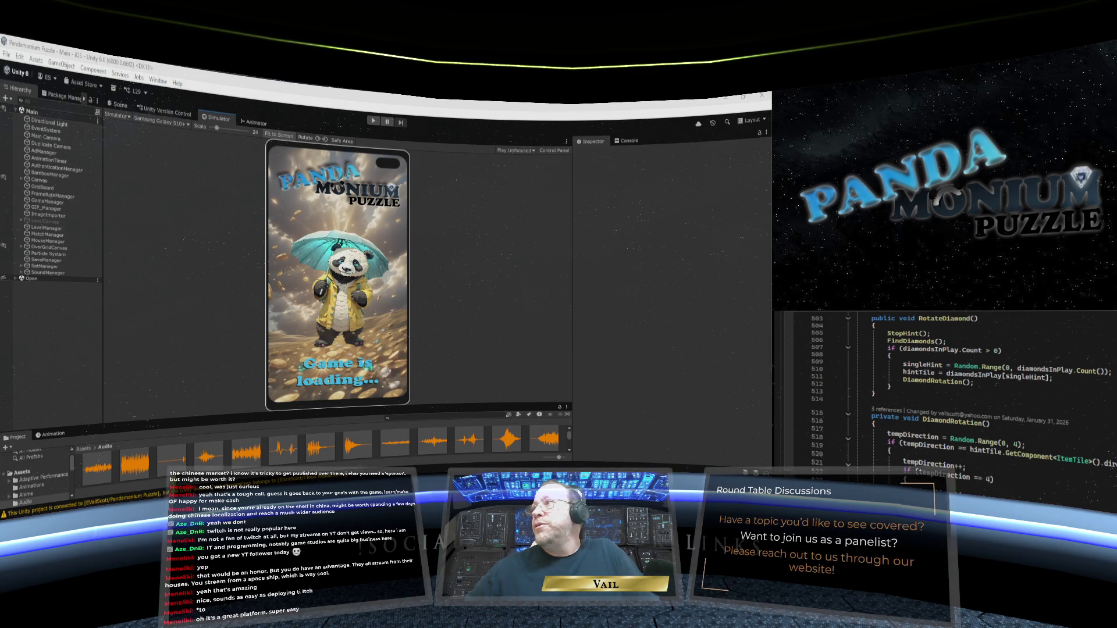